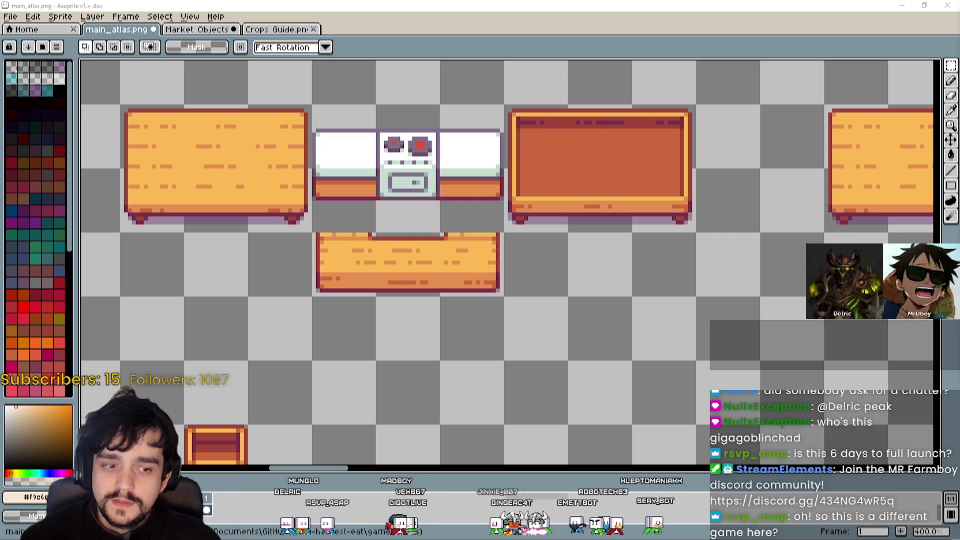
On the Market Objects sheet, select a wooden counter tile, then clear that selection.
click(172, 33)
scroll(429, 290, up, 4)
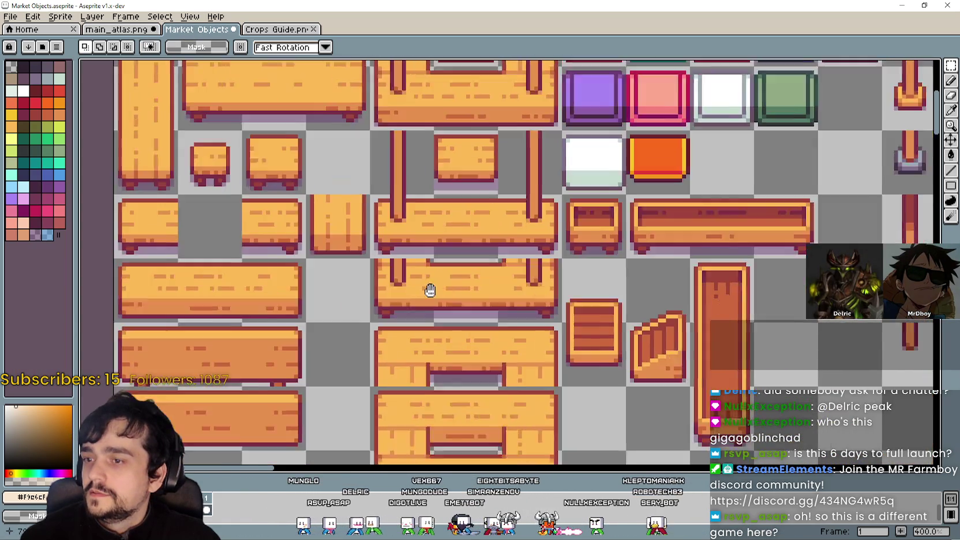
scroll(430, 290, down, 1)
click(391, 308)
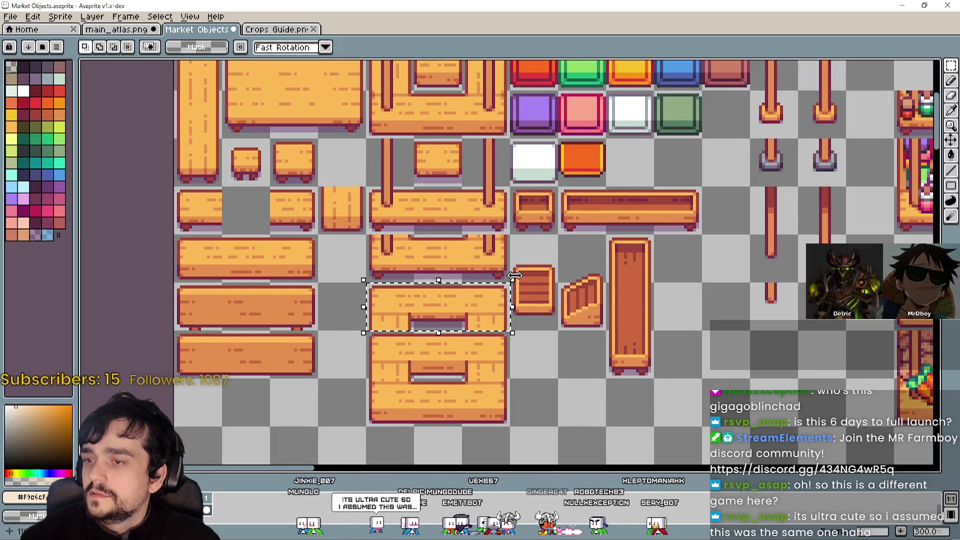
scroll(542, 259, up, 3)
scroll(580, 220, up, 1)
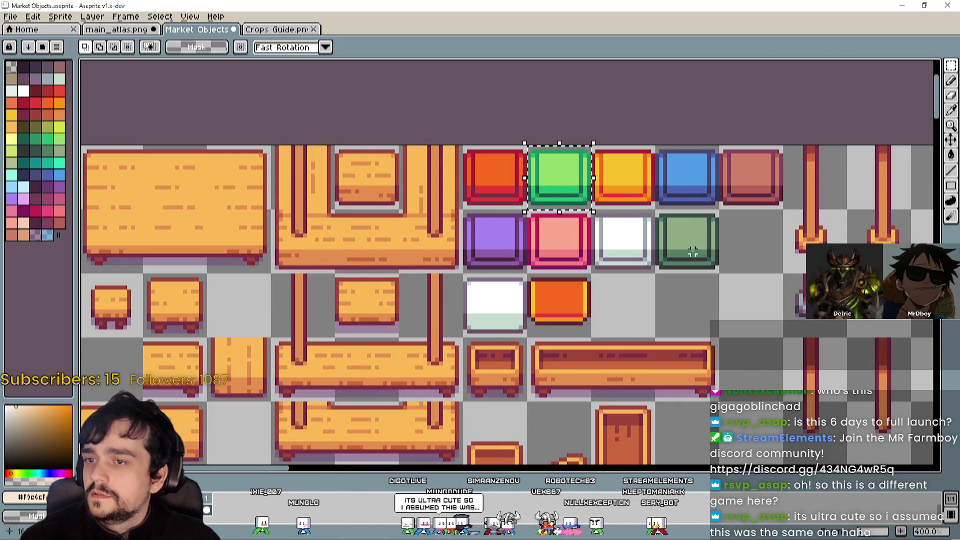
click(693, 224)
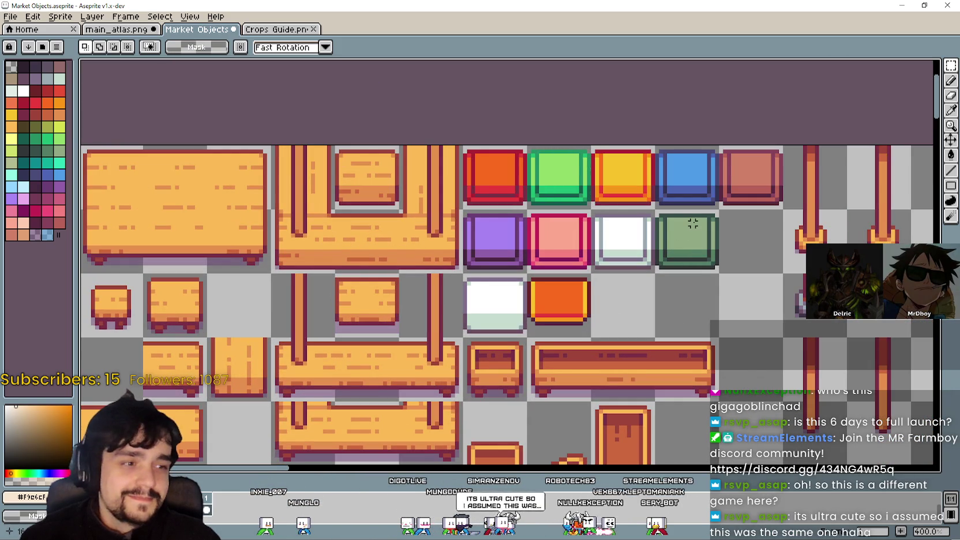
Select the green square tile, then hide Aseprite to reveal the running farming game.
scroll(689, 212, down, 1)
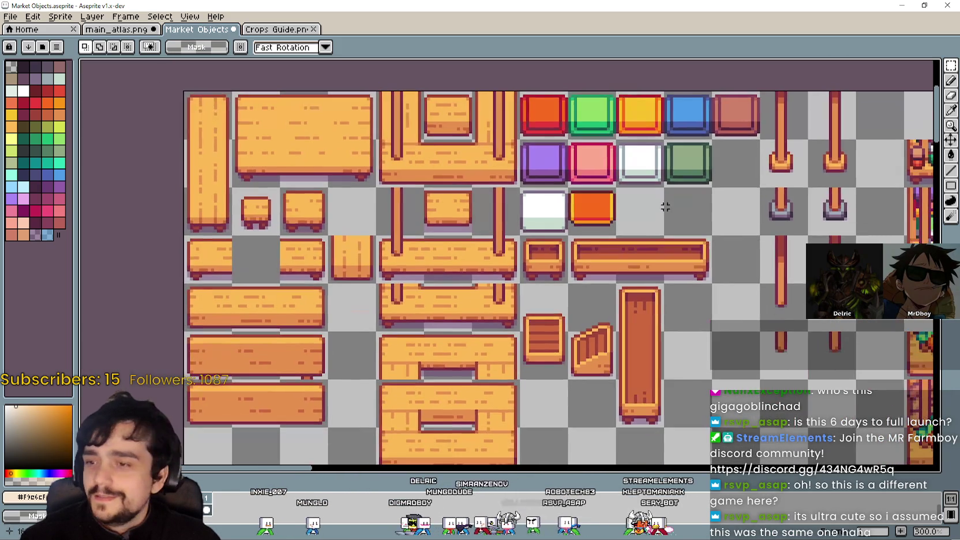
scroll(652, 248, up, 3)
scroll(610, 269, up, 1)
click(590, 217)
click(675, 315)
scroll(623, 269, up, 1)
scroll(611, 268, right, 1)
click(574, 197)
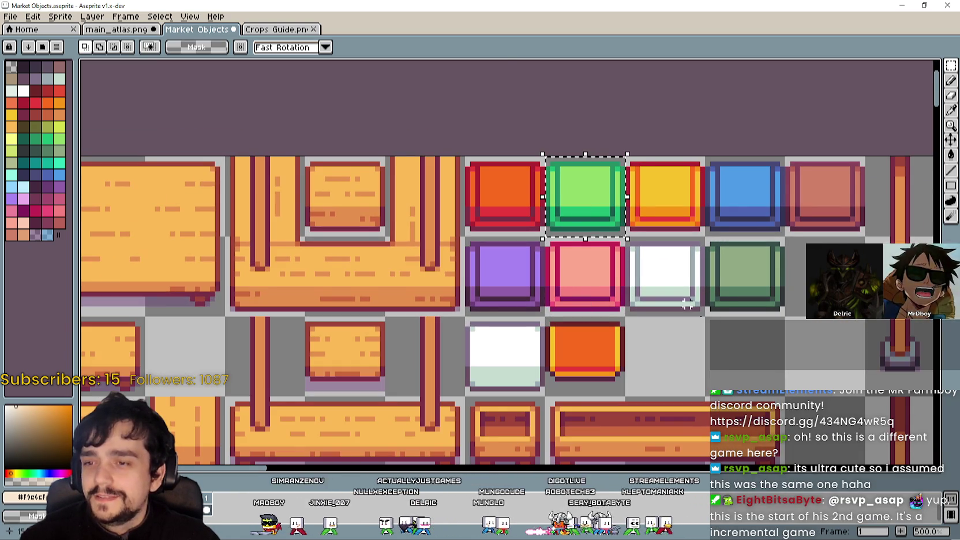
scroll(609, 260, down, 2)
scroll(610, 261, right, 3)
click(907, 3)
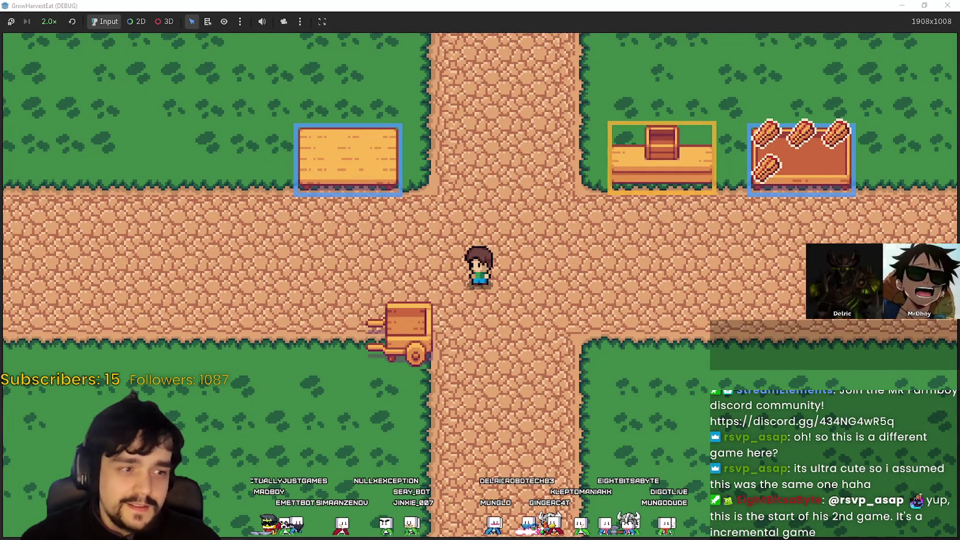
Paste the green tile into main_atlas.png and fix it onto the lower wooden counter.
key(alt+Tab)
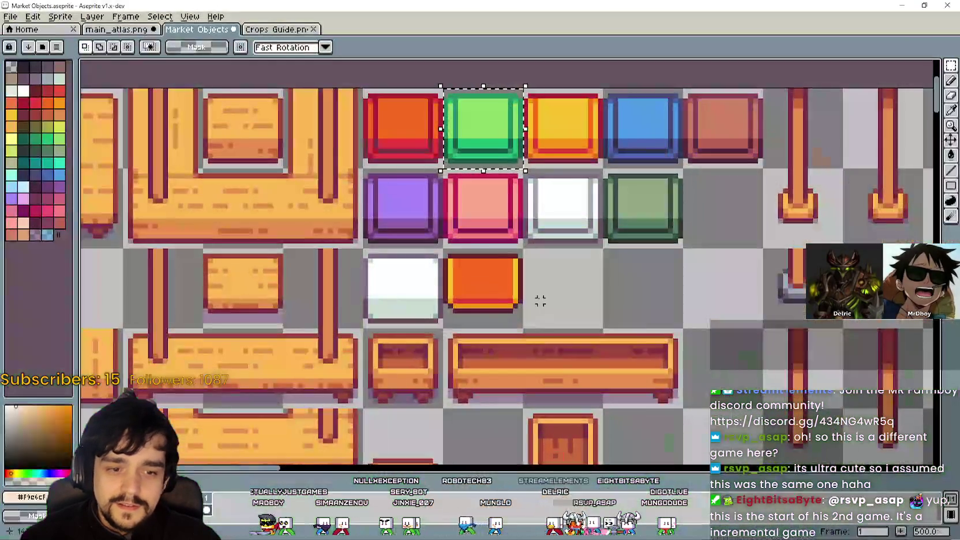
click(136, 31)
key(ctrl+v)
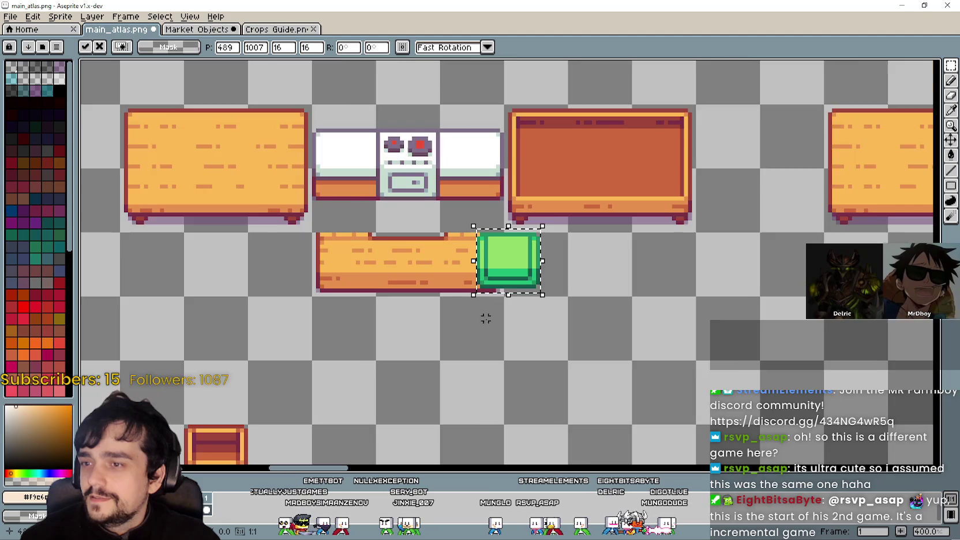
scroll(499, 240, up, 2)
drag(499, 240, 398, 249)
scroll(398, 249, up, 1)
scroll(453, 267, down, 1)
key(Return)
key(ctrl+d)
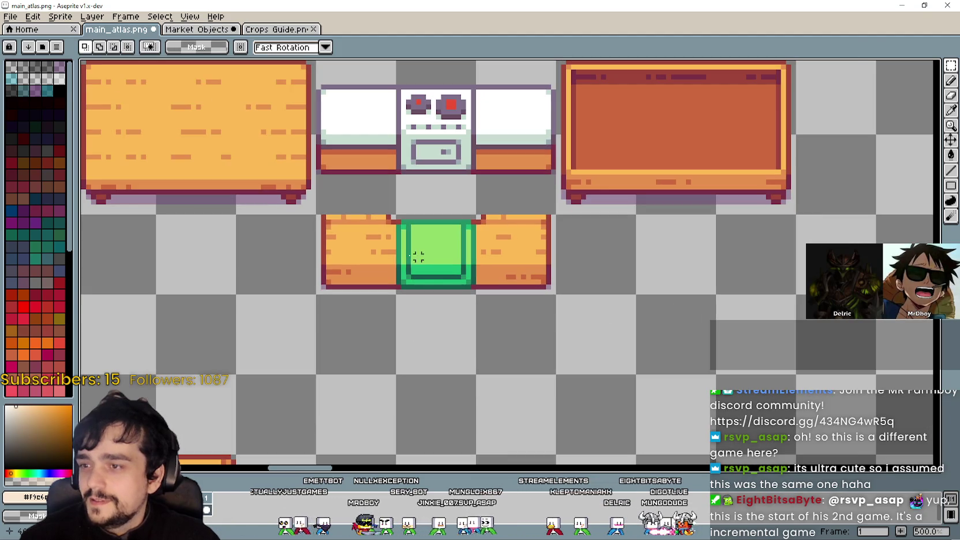
Check the counter in the running game, then bring Market Objects' counter tiles into view.
drag(313, 213, 479, 297)
key(ctrl+d)
key(alt+Tab)
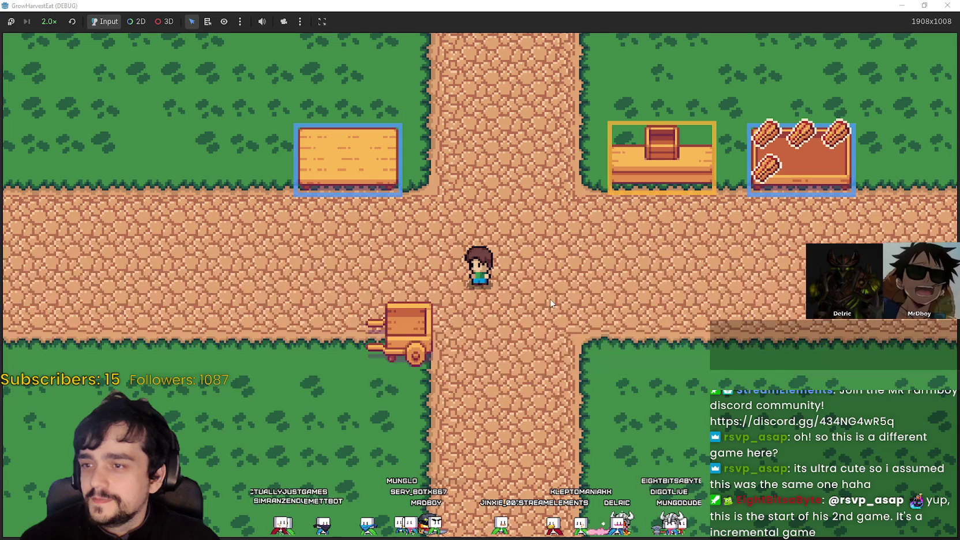
key(alt+Tab)
click(183, 31)
mouse_move(116, 231)
mouse_down()
mouse_move(513, 190)
mouse_move(456, 173)
mouse_move(309, 166)
mouse_up()
scroll(309, 165, down, 1)
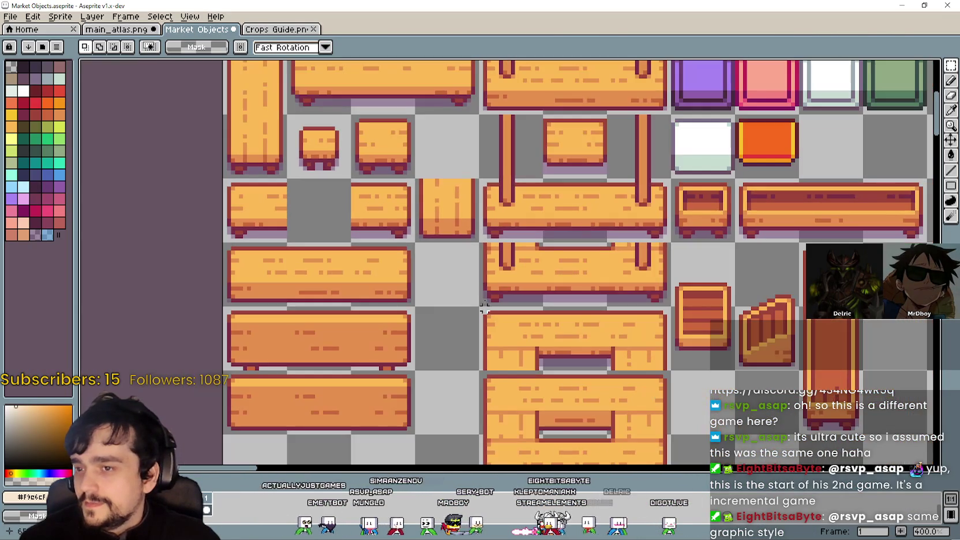
Copy the counter corner tile and fix it over the stove counter's left end in main_atlas.png.
drag(414, 177, 473, 236)
scroll(548, 283, up, 2)
scroll(556, 291, down, 1)
scroll(520, 291, down, 2)
scroll(439, 290, up, 2)
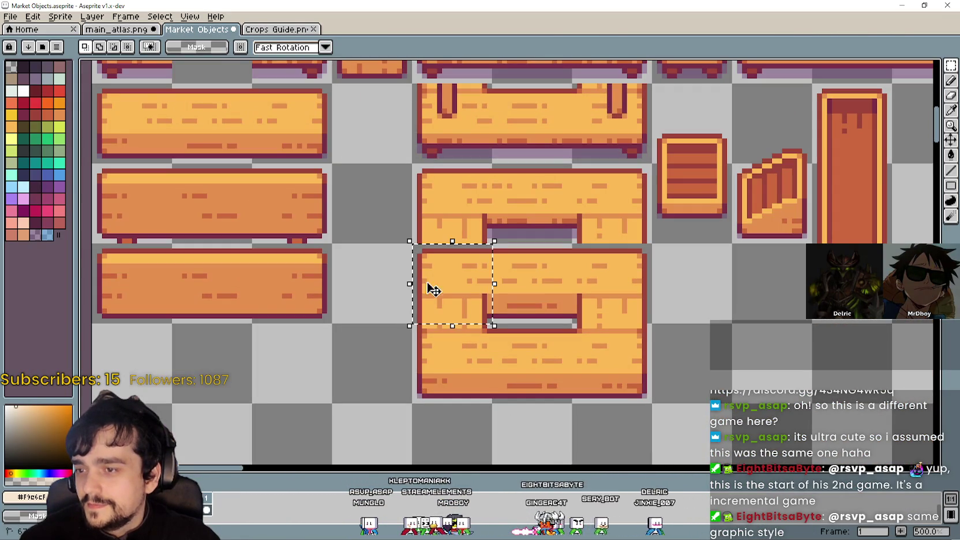
click(118, 28)
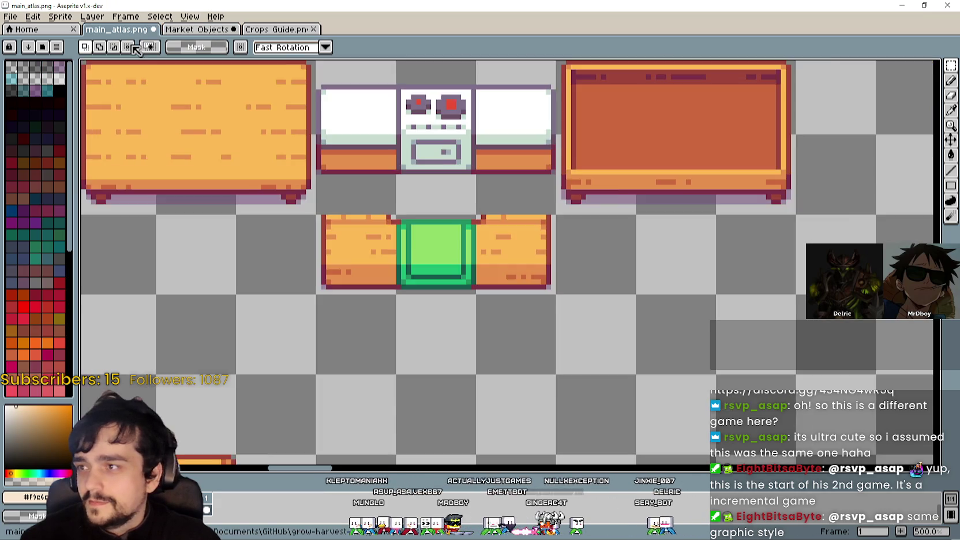
scroll(461, 288, up, 2)
key(ctrl+v)
mouse_move(505, 287)
mouse_down()
mouse_move(461, 321)
mouse_move(395, 241)
mouse_move(403, 214)
mouse_move(392, 212)
mouse_move(360, 330)
mouse_move(297, 289)
mouse_move(290, 266)
mouse_move(330, 242)
mouse_move(396, 248)
mouse_move(385, 246)
mouse_move(375, 193)
mouse_move(388, 210)
mouse_move(382, 198)
mouse_up()
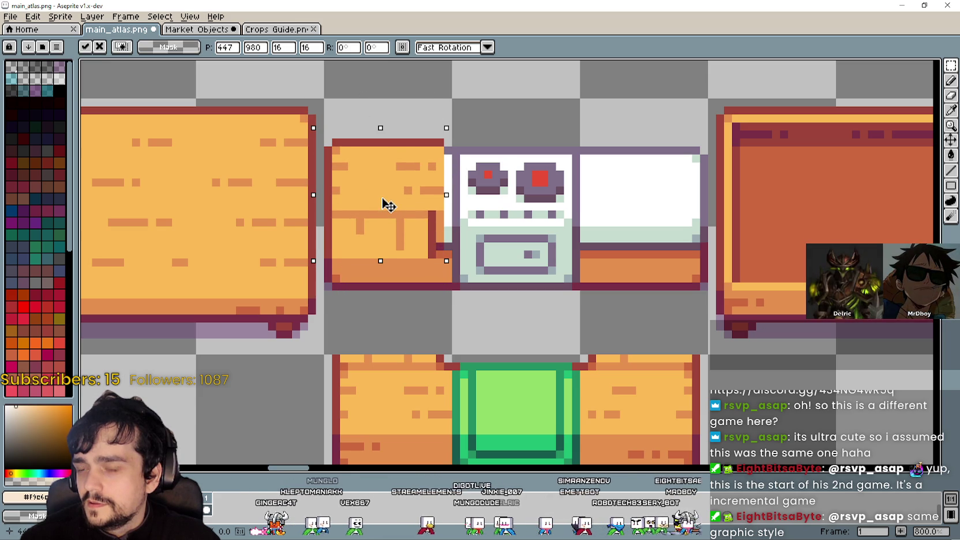
key(Return)
key(ctrl+d)
click(173, 30)
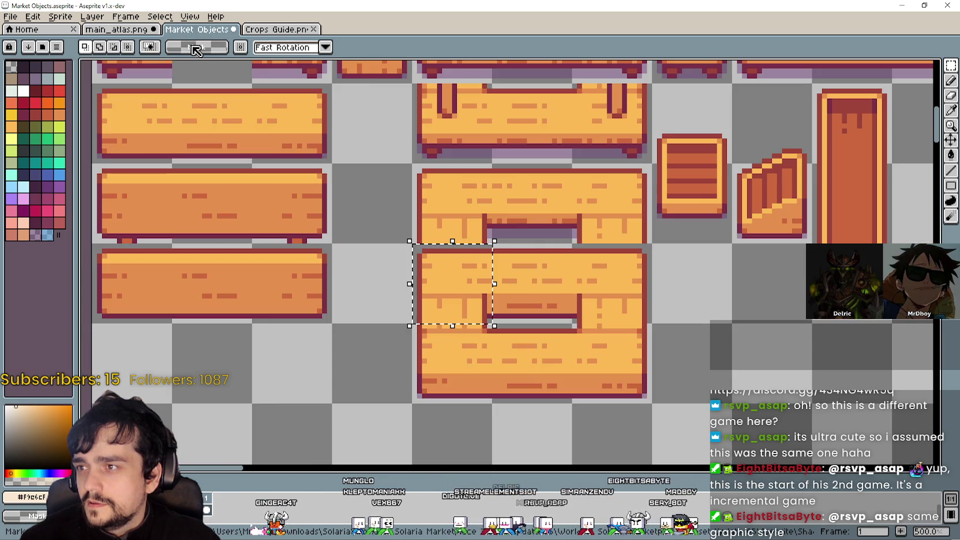
Browse the Market Objects sheet and select a vertical plank tile.
scroll(554, 276, up, 3)
scroll(388, 285, left, 2)
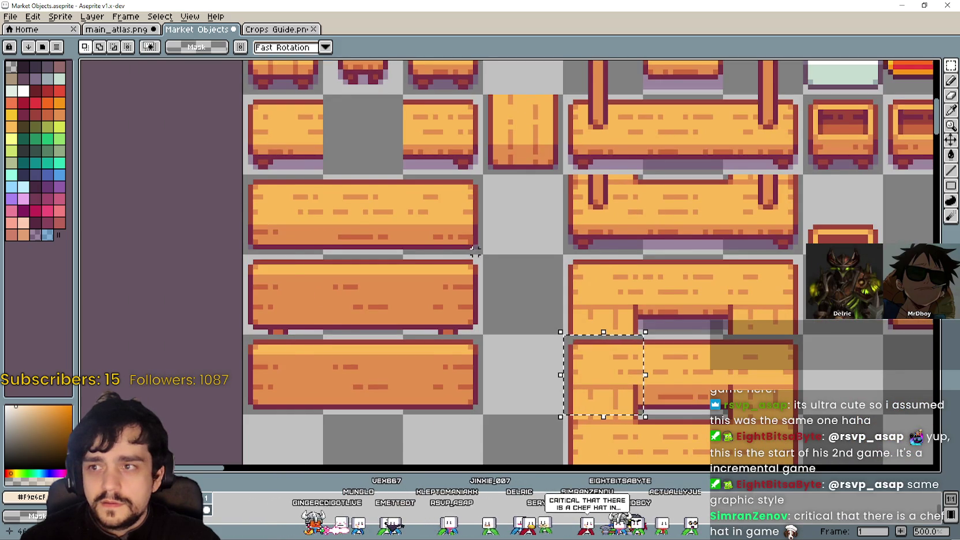
scroll(474, 252, down, 2)
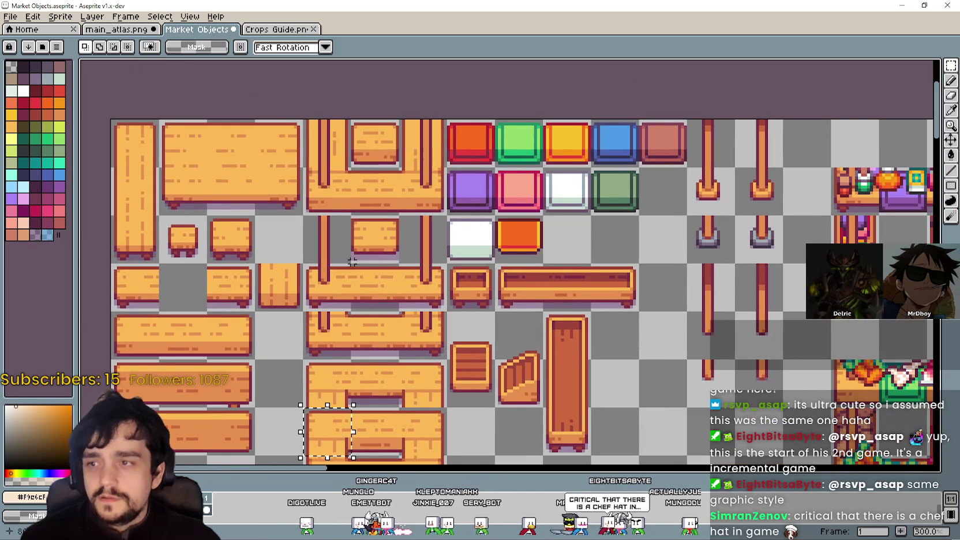
scroll(352, 262, up, 1)
scroll(357, 261, down, 1)
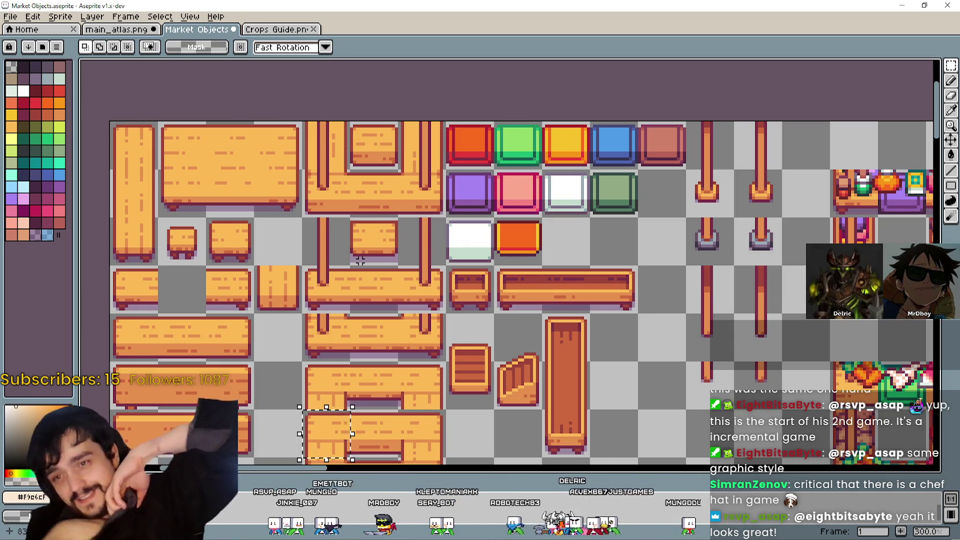
scroll(326, 289, down, 1)
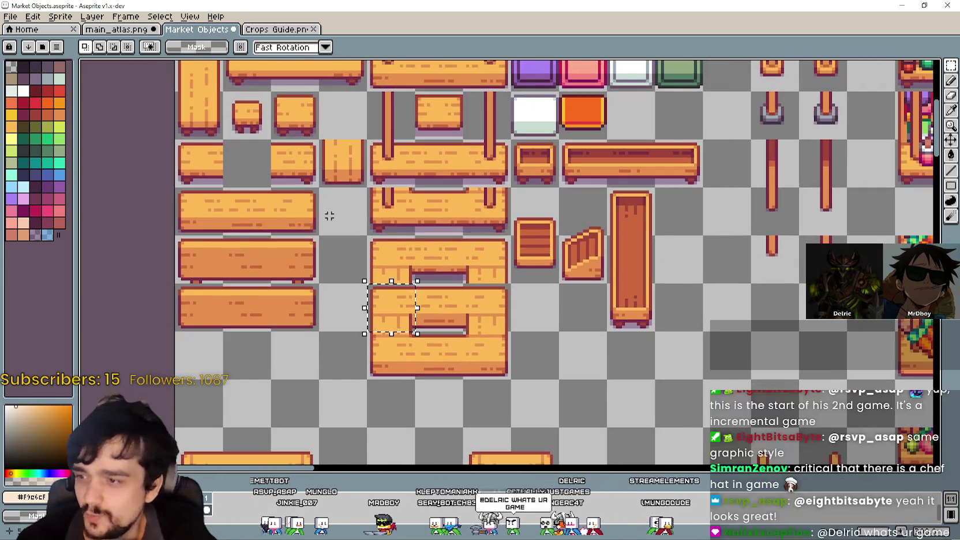
scroll(346, 271, down, 5)
scroll(461, 192, down, 3)
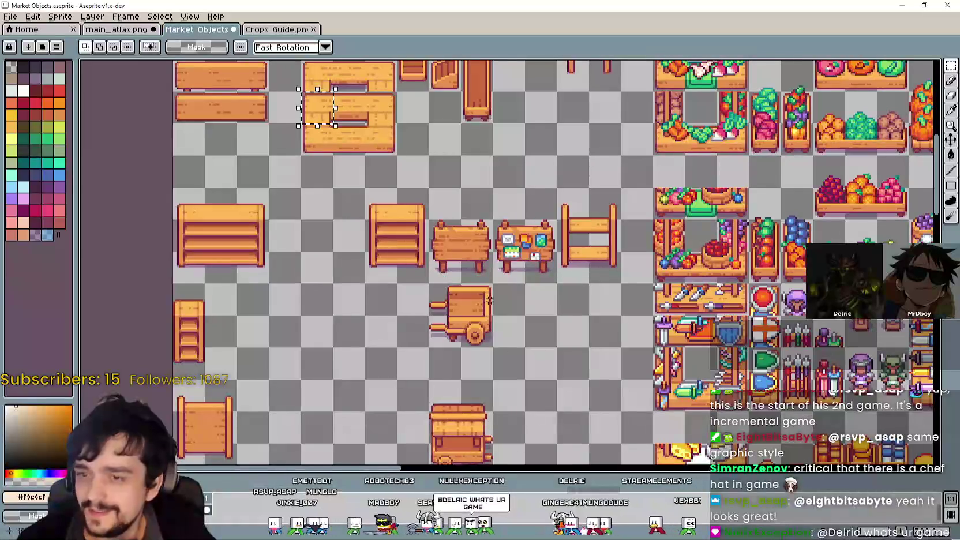
scroll(395, 244, down, 3)
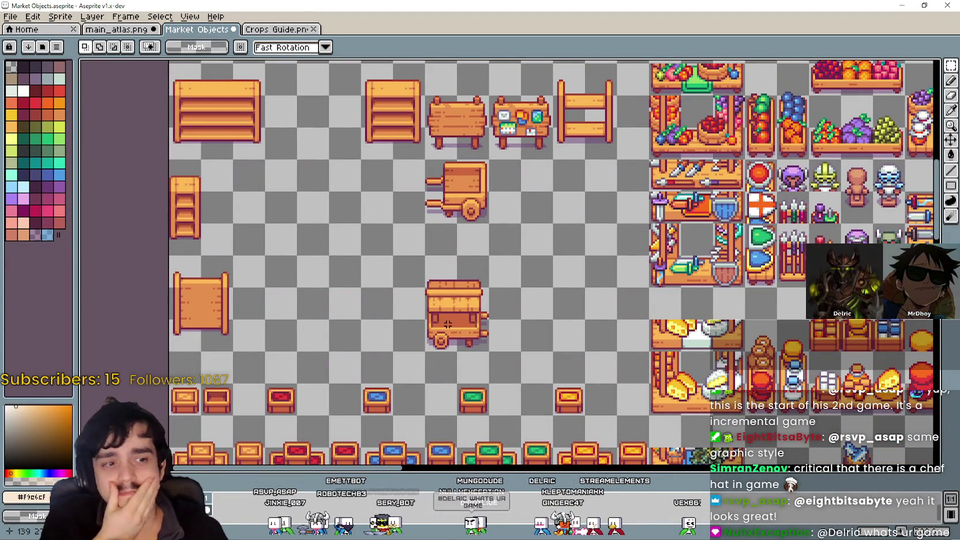
mouse_move(437, 304)
mouse_down()
mouse_move(389, 189)
mouse_move(164, 202)
mouse_move(128, 187)
mouse_move(357, 375)
mouse_move(485, 461)
mouse_up()
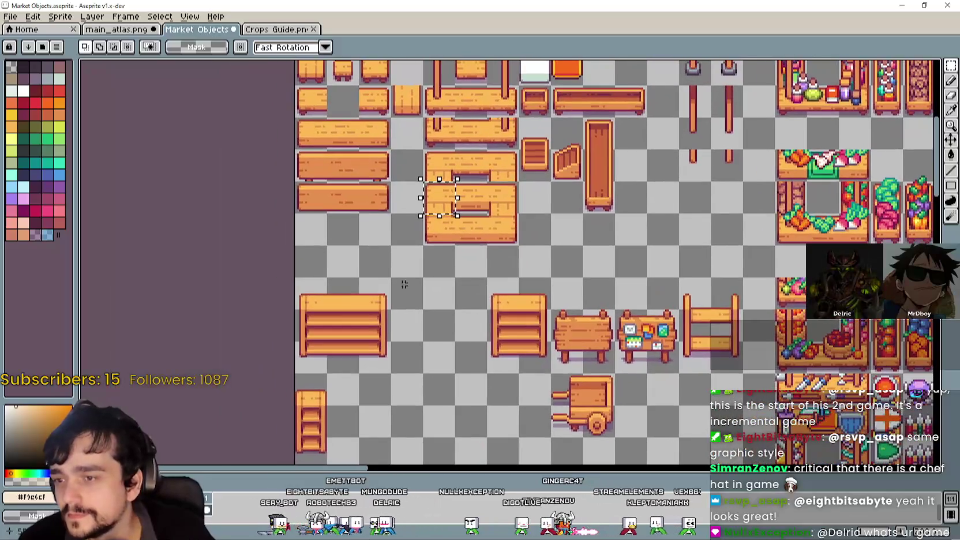
scroll(424, 198, up, 1)
drag(429, 225, 557, 388)
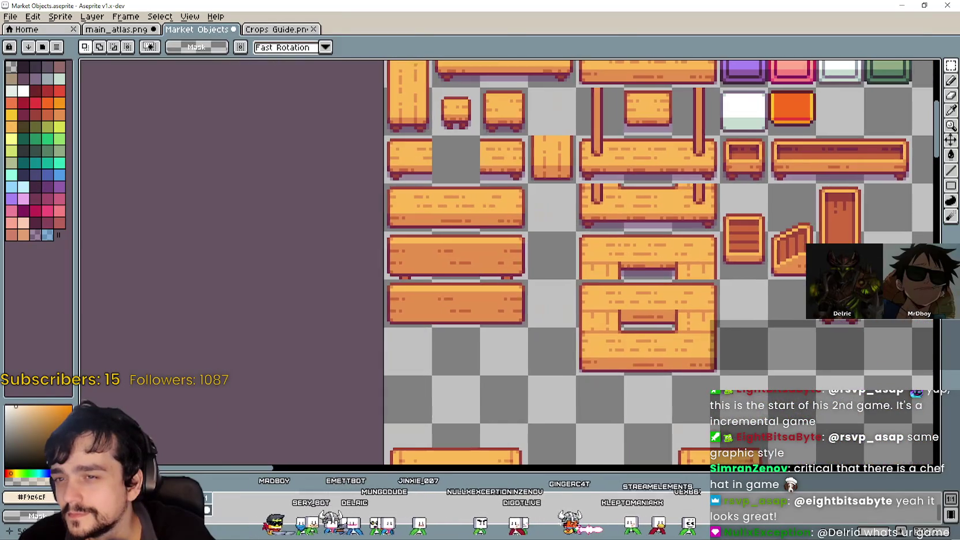
scroll(639, 291, down, 1)
scroll(575, 246, up, 1)
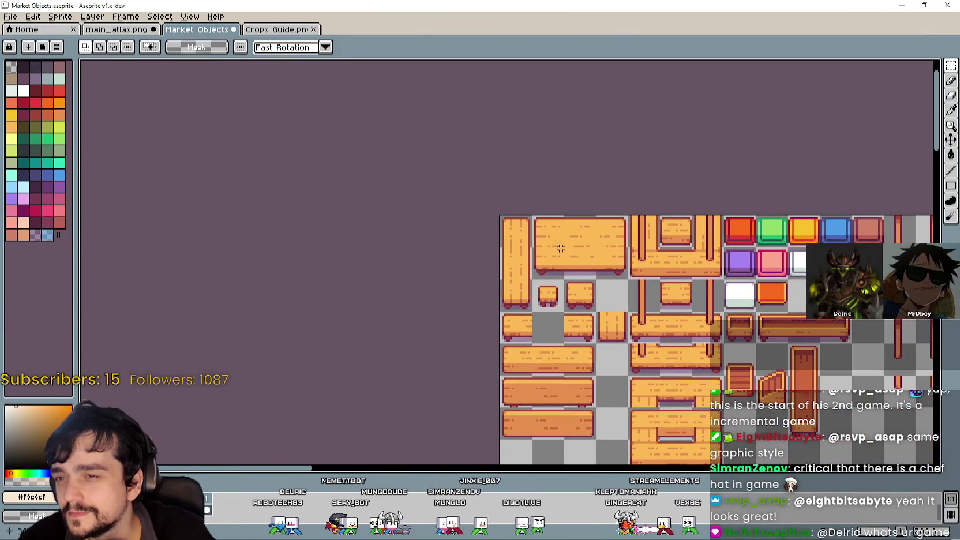
scroll(522, 261, up, 1)
drag(497, 262, 503, 264)
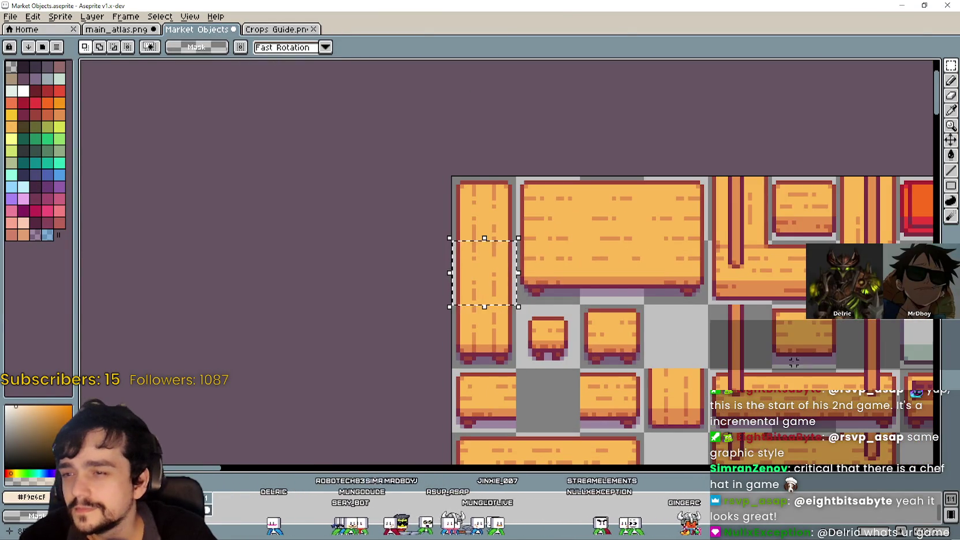
Paste the plank beside the stove under the right-hand white counter, nudged one pixel down-left.
key(alt+Tab)
key(alt+Tab)
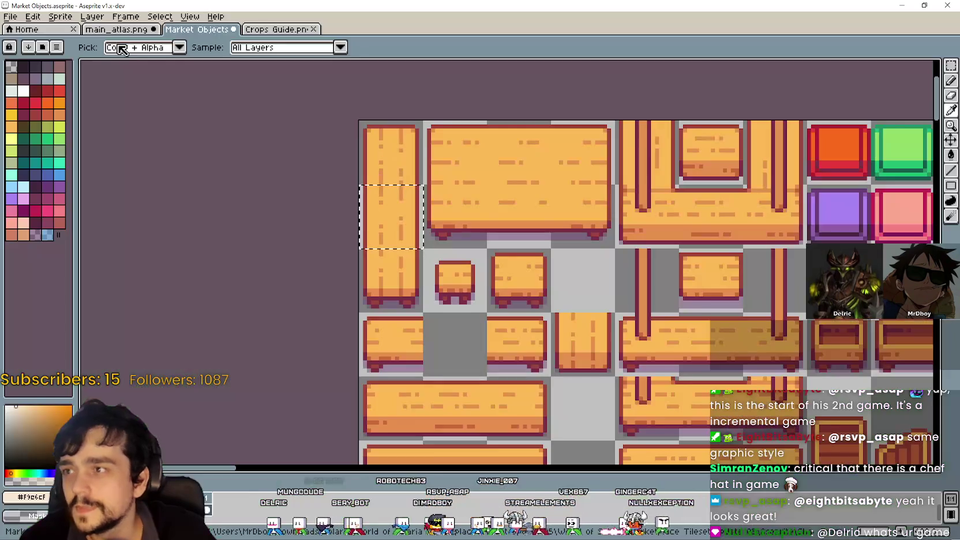
scroll(442, 283, up, 3)
key(ctrl+v)
mouse_move(506, 261)
mouse_down()
mouse_move(435, 262)
mouse_move(439, 246)
mouse_move(402, 364)
mouse_move(440, 245)
mouse_move(428, 240)
mouse_move(444, 236)
mouse_move(488, 295)
mouse_move(432, 241)
mouse_move(448, 308)
mouse_move(647, 251)
mouse_move(679, 226)
mouse_move(695, 237)
mouse_move(705, 273)
mouse_move(701, 236)
mouse_move(701, 258)
mouse_move(678, 252)
mouse_up()
key(Down)
key(Left)
Discard the floating plank, then select a single counter corner tile on Market Objects.
key(Delete)
key(alt+Tab)
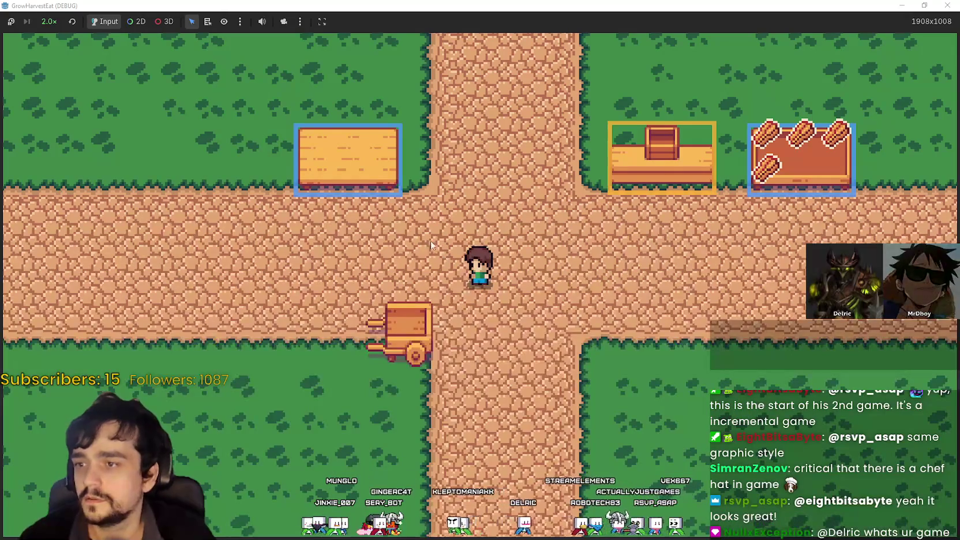
key(alt+Tab)
scroll(508, 260, down, 2)
mouse_move(548, 442)
mouse_down()
mouse_move(467, 394)
mouse_move(462, 279)
mouse_up()
drag(538, 306, 542, 311)
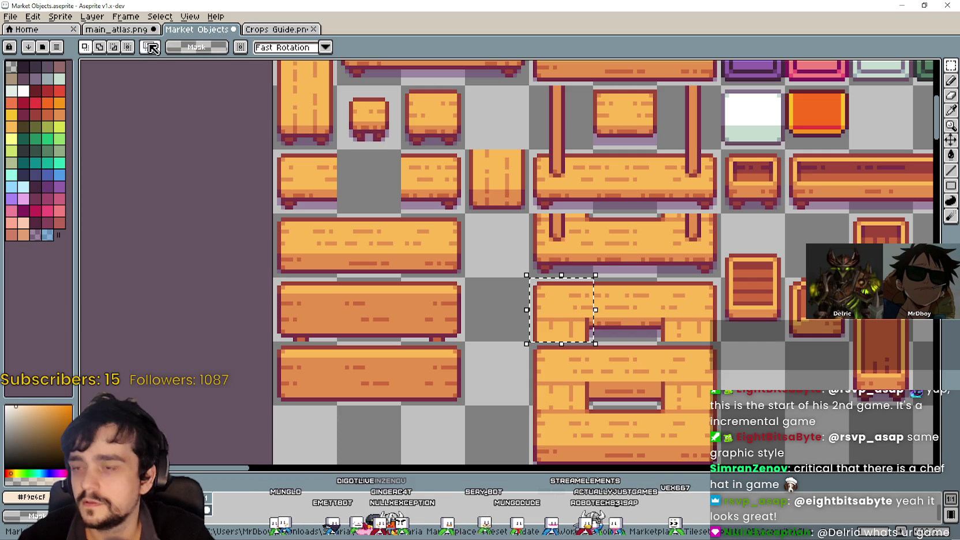
key(ctrl+Tab)
click(117, 30)
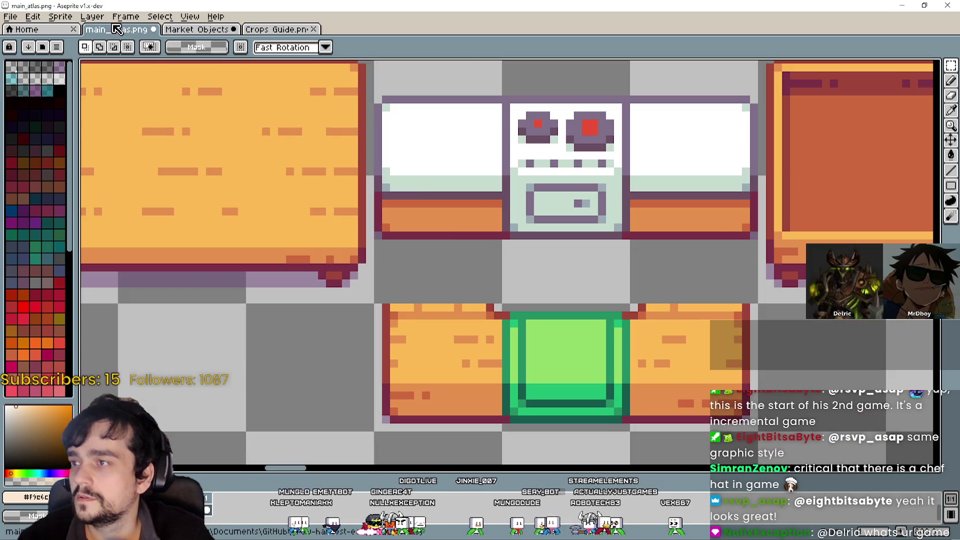
Erase the counter tiles on both sides of the stove.
mouse_move(465, 195)
mouse_down()
mouse_move(456, 215)
mouse_move(439, 92)
mouse_up()
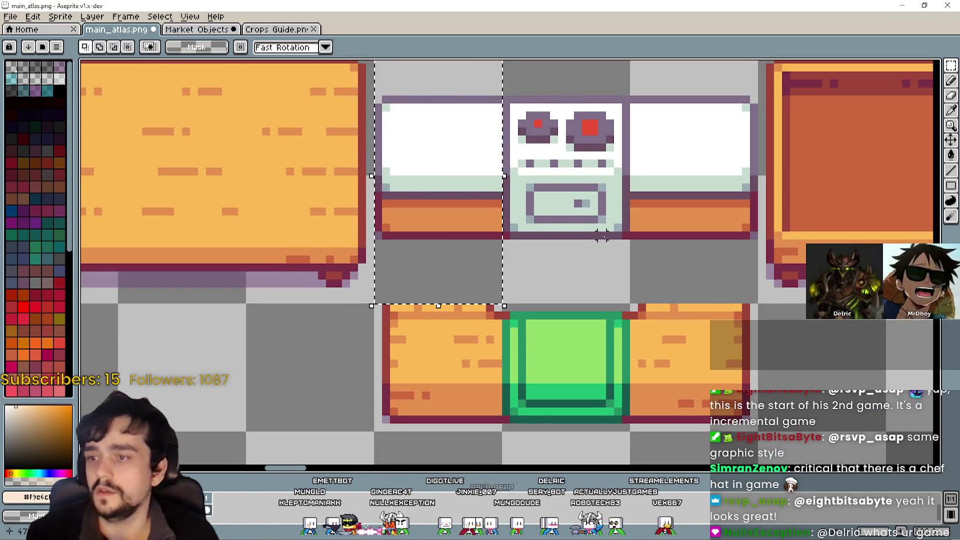
scroll(589, 312, down, 1)
key(Delete)
drag(620, 190, 698, 346)
key(Delete)
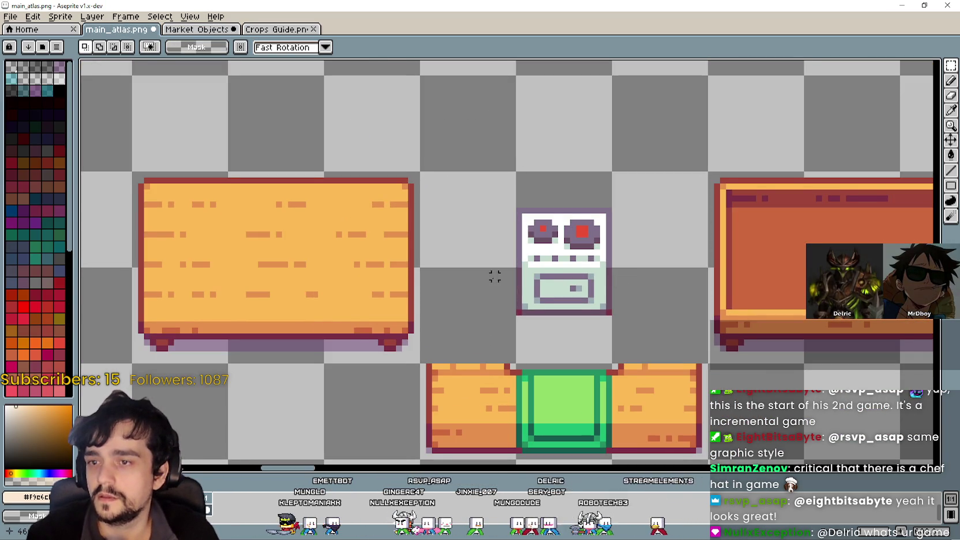
scroll(512, 261, up, 1)
Paste orange counter pieces into place on the left of the stove.
key(ctrl+v)
drag(531, 265, 499, 243)
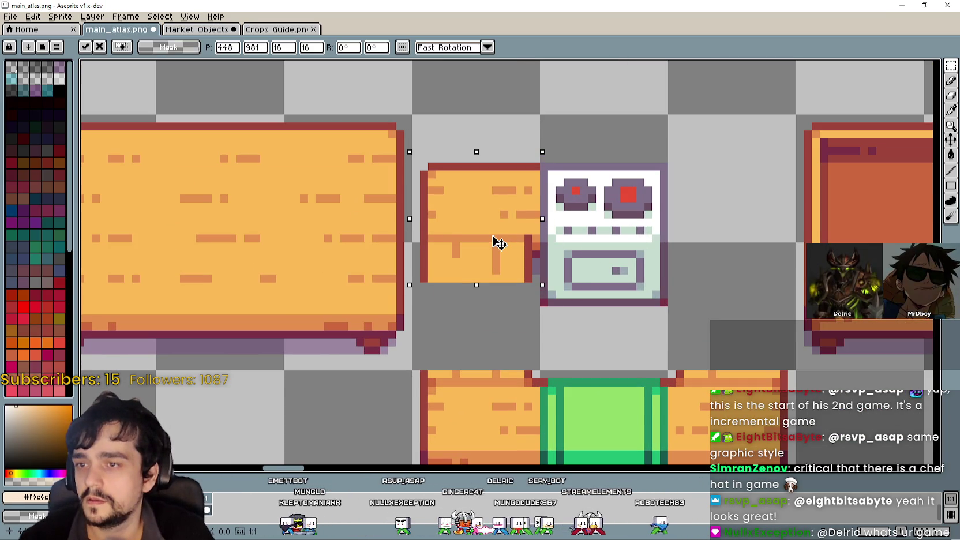
click(656, 262)
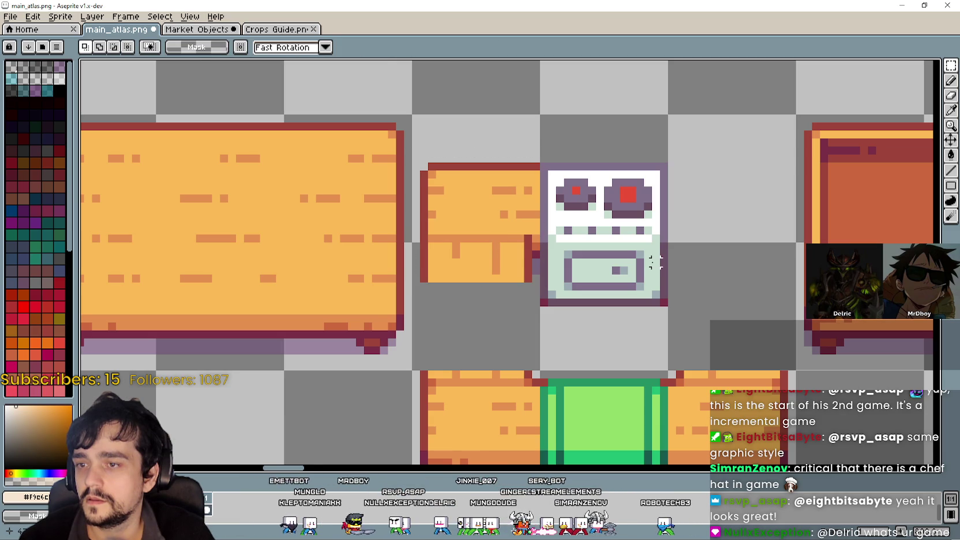
key(ctrl+z)
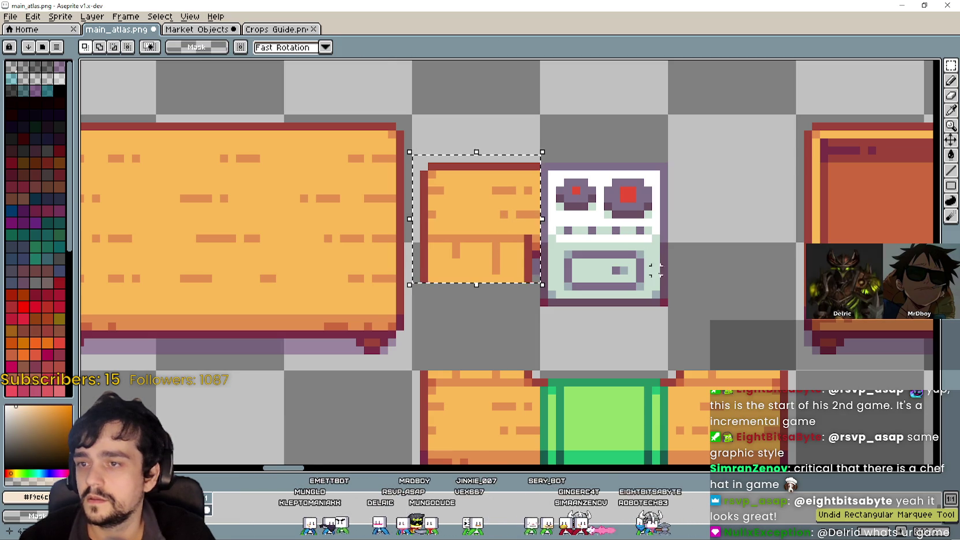
click(663, 271)
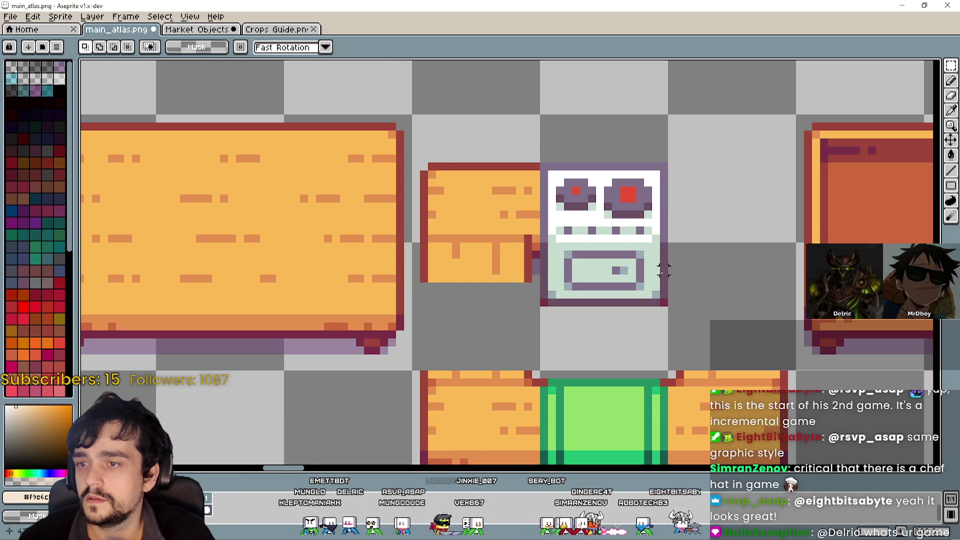
click(188, 30)
key(ctrl+v)
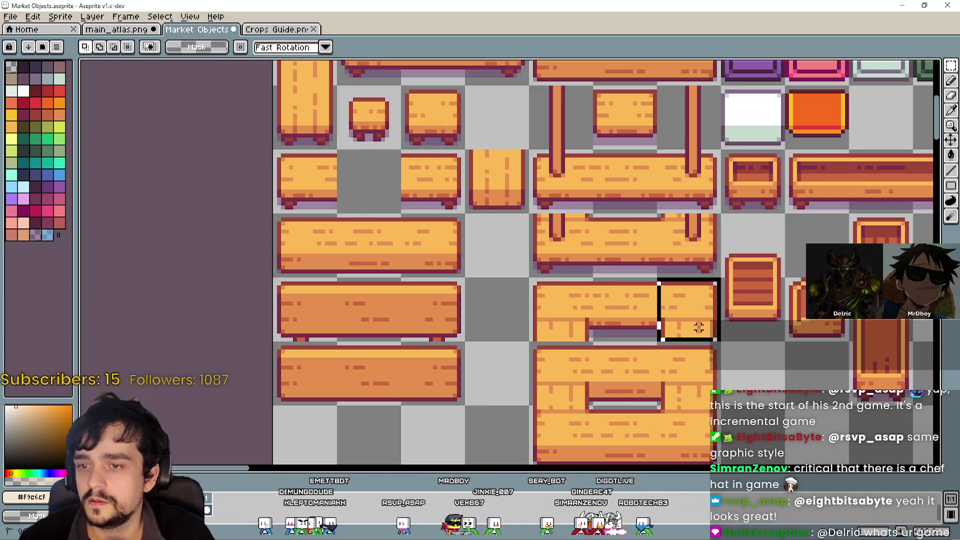
key(ctrl+v)
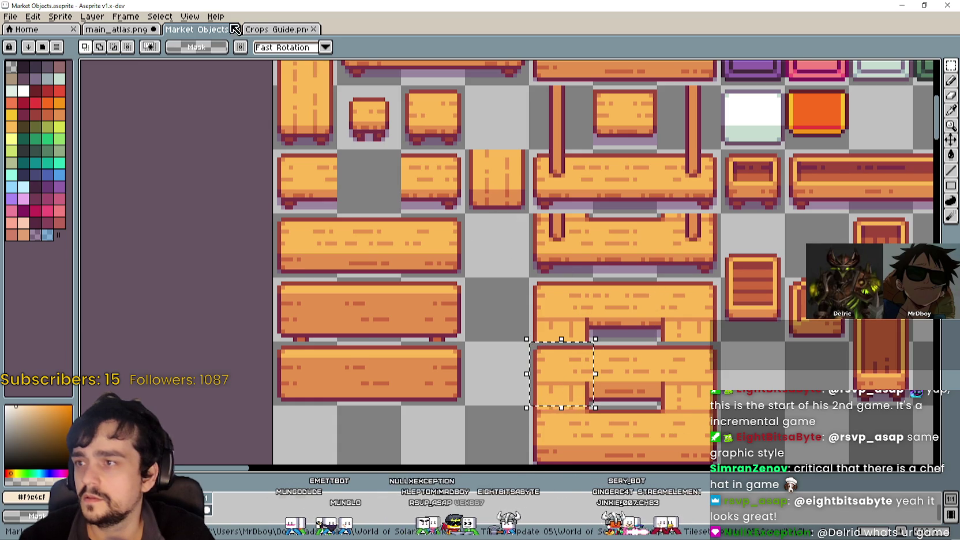
key(ctrl+shift+Tab)
key(ctrl+v)
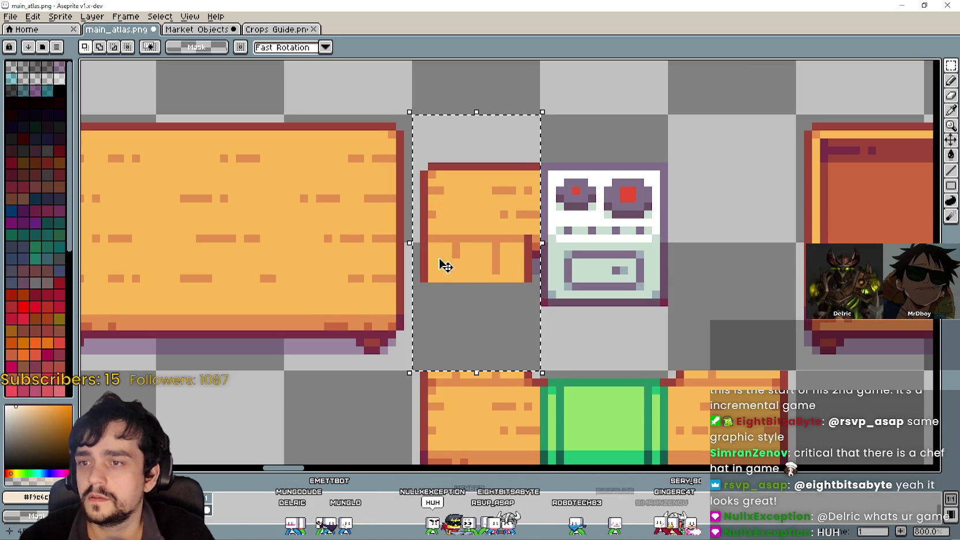
mouse_move(456, 261)
mouse_down()
mouse_move(454, 253)
mouse_move(552, 249)
mouse_move(505, 217)
mouse_up()
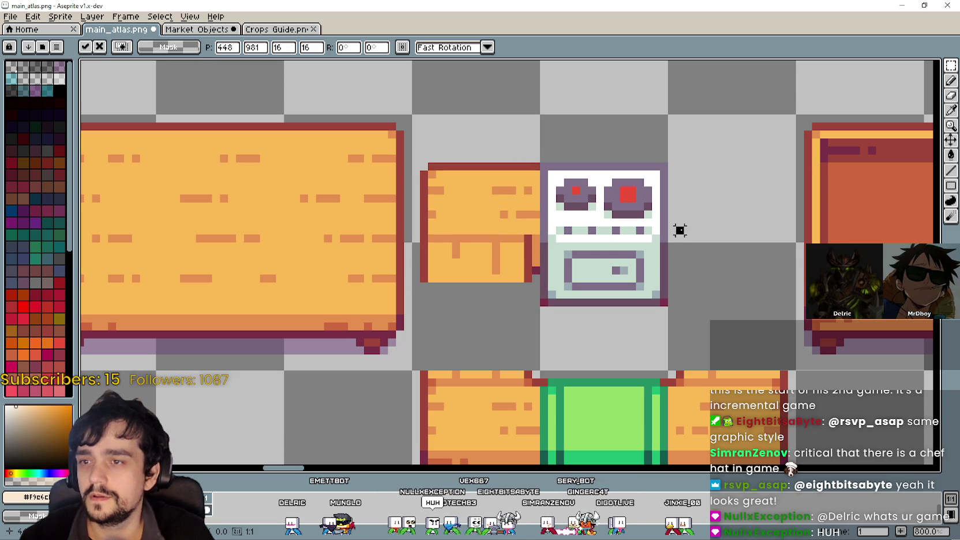
click(294, 109)
Copy another counter piece and place it to the right of the stove.
key(ctrl+Tab)
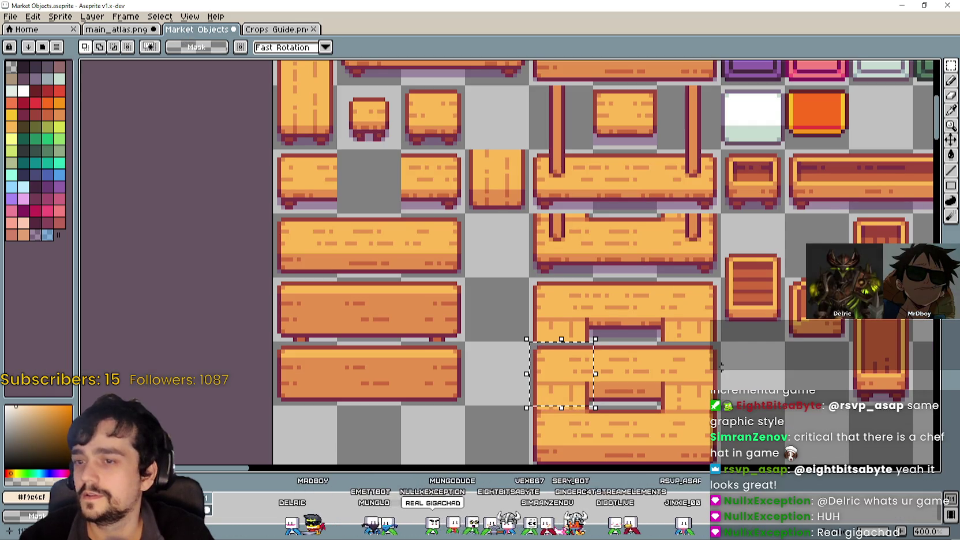
key(ctrl+c)
click(111, 30)
key(ctrl+v)
mouse_move(458, 261)
mouse_down()
mouse_move(605, 231)
mouse_move(613, 198)
mouse_move(600, 196)
mouse_up()
key(Return)
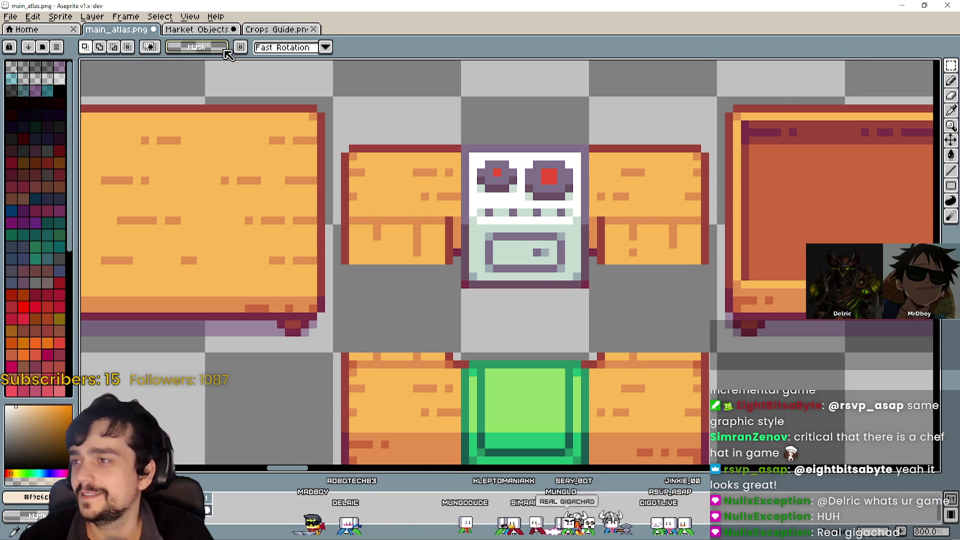
Copy a vertical counter piece and fix it on the stove's right side.
key(ctrl+Tab)
scroll(371, 196, up, 3)
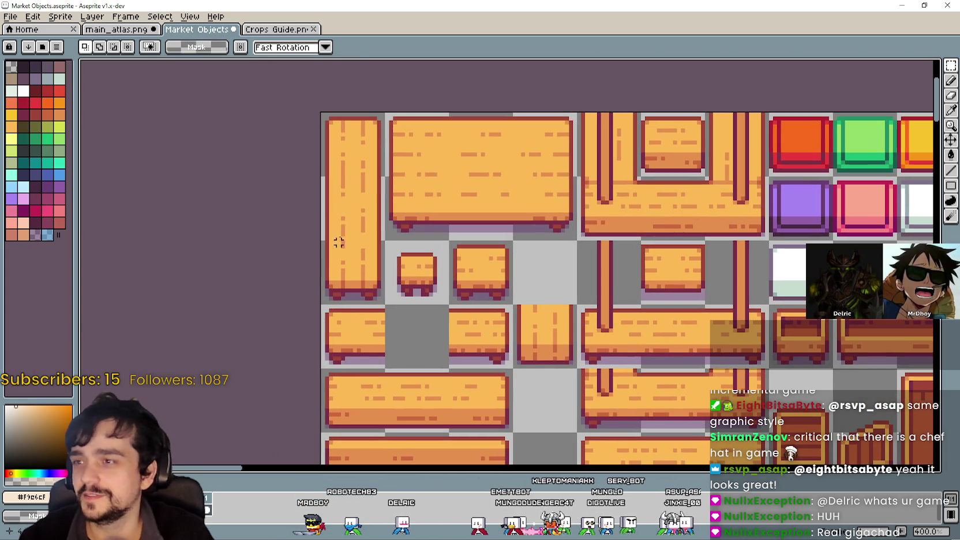
drag(321, 176, 383, 240)
click(138, 31)
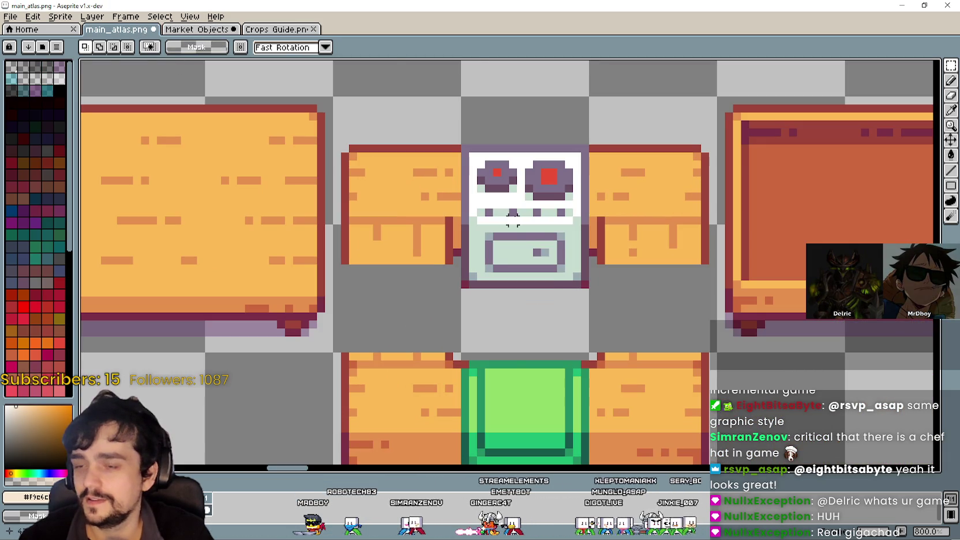
key(ctrl+v)
mouse_move(492, 267)
mouse_down()
mouse_move(392, 291)
mouse_move(373, 360)
mouse_move(388, 297)
mouse_up()
mouse_move(414, 343)
mouse_down()
mouse_move(393, 304)
mouse_move(392, 317)
mouse_up()
scroll(579, 324, down, 2)
scroll(579, 324, right, 2)
mouse_move(339, 256)
mouse_down()
mouse_move(536, 304)
mouse_move(595, 271)
mouse_up()
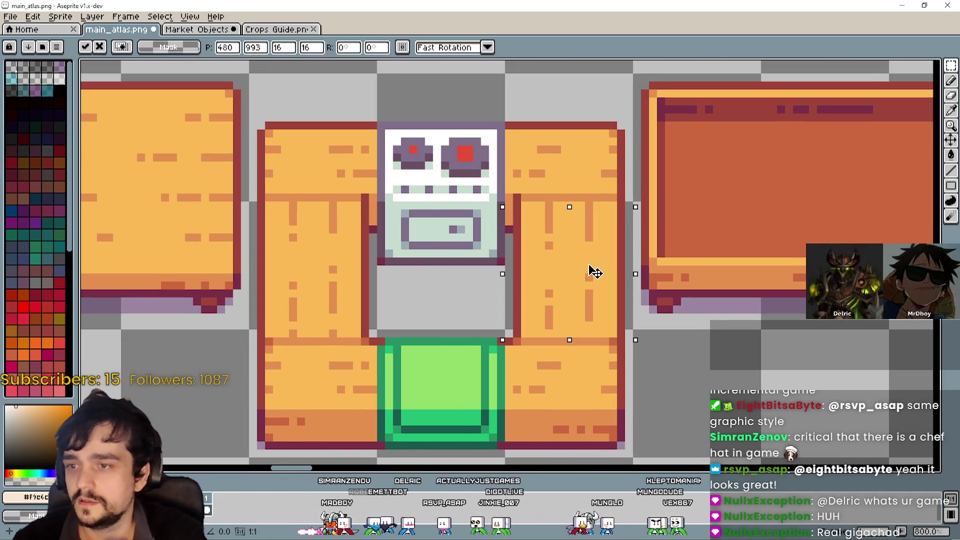
key(Return)
Inspect the right counter and select a narrow strip of it.
scroll(450, 311, down, 3)
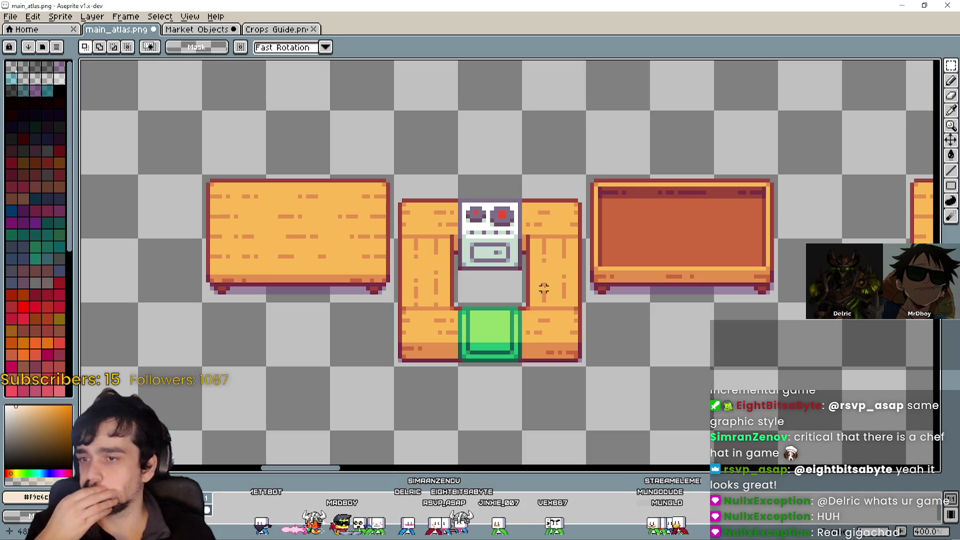
scroll(493, 284, up, 2)
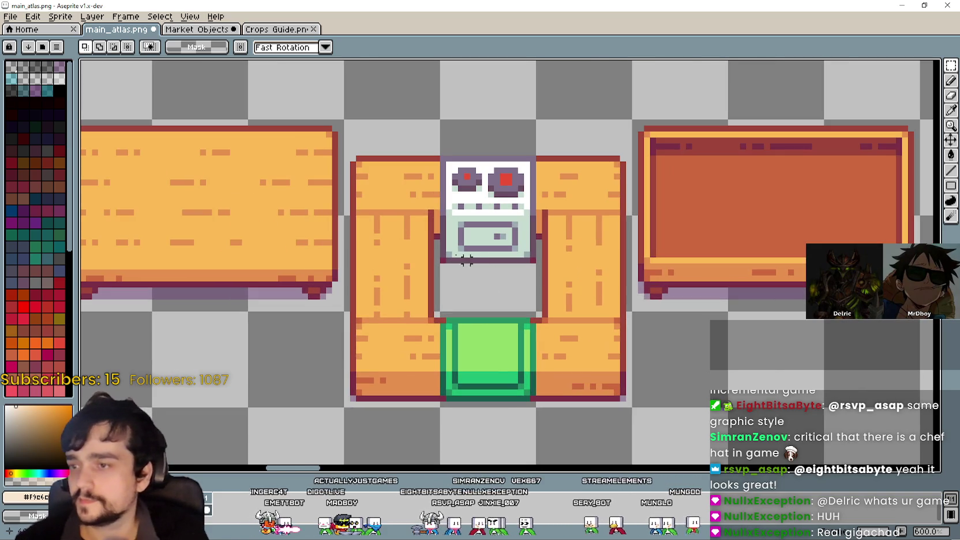
scroll(491, 246, down, 1)
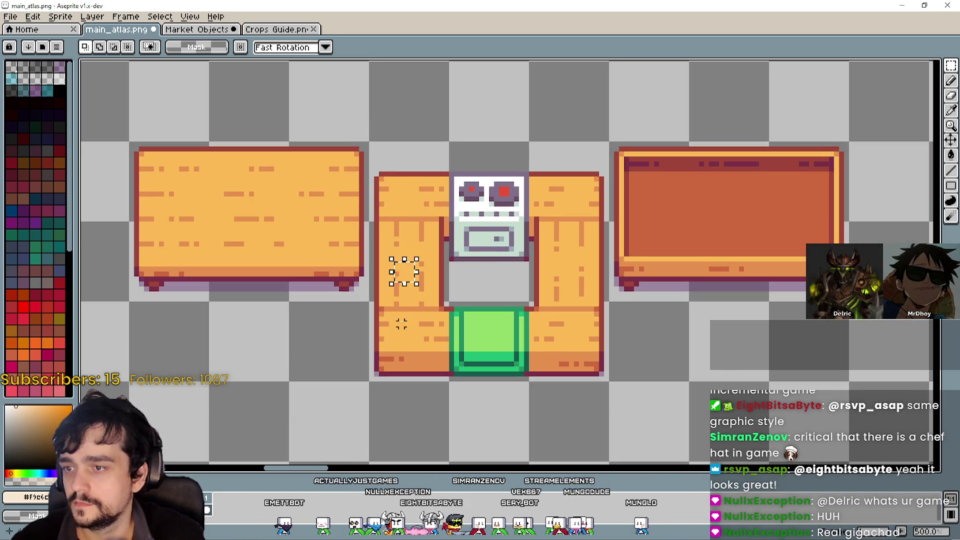
drag(556, 234, 582, 279)
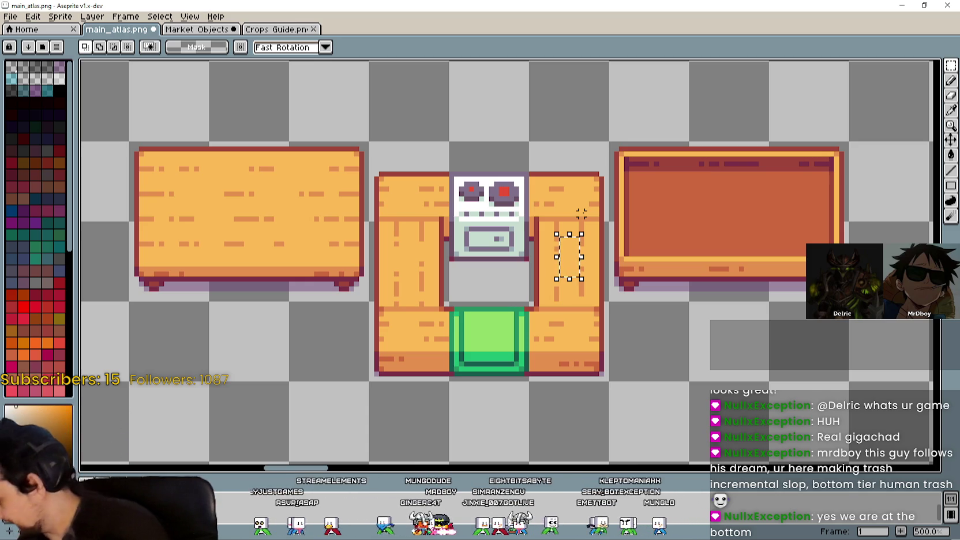
Clear the selection, zoom out and save main_atlas.png with Ctrl+S.
key(ctrl+d)
scroll(402, 348, down, 2)
key(ctrl+s)
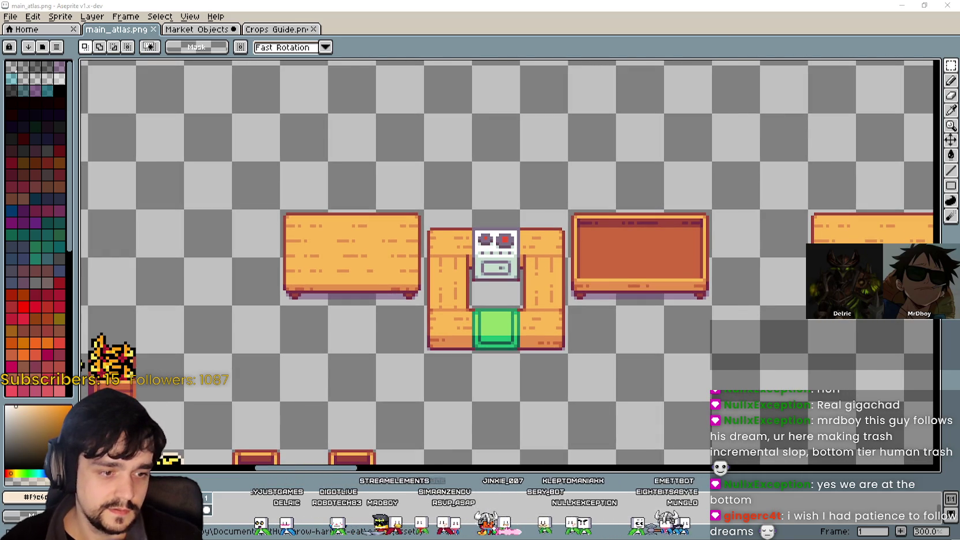
key(alt+Tab)
key(alt+Tab)
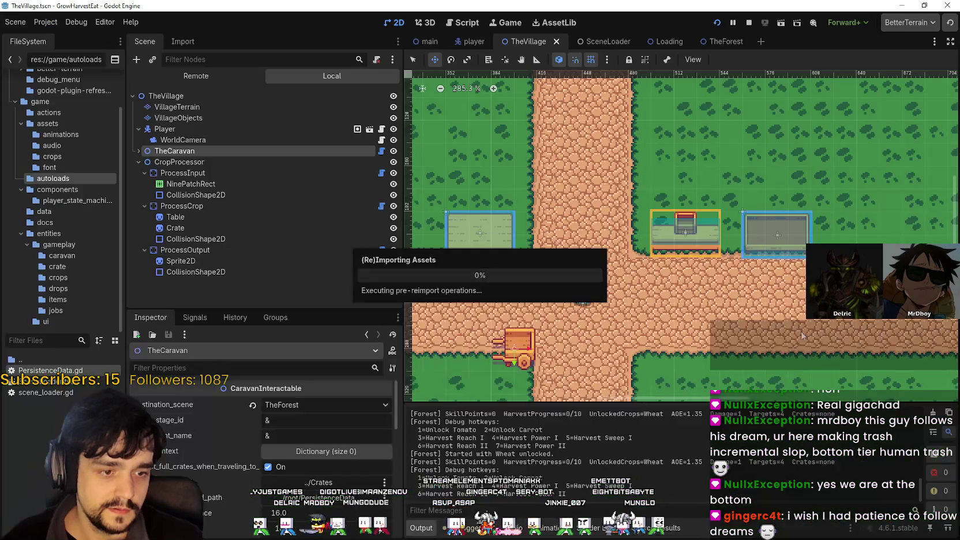
Select the Table sprite under ProcessCrop and open its texture's Region Editor.
scroll(706, 237, up, 2)
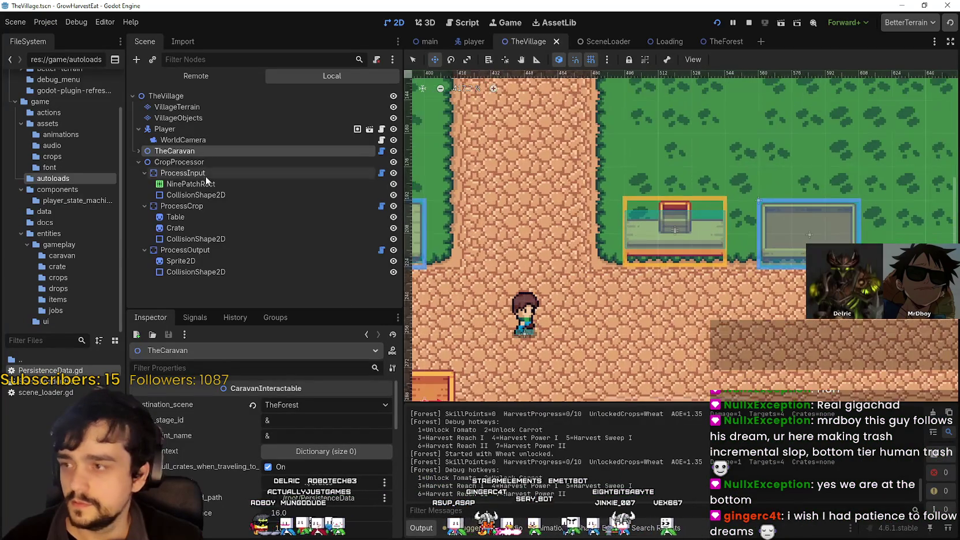
click(209, 195)
click(211, 183)
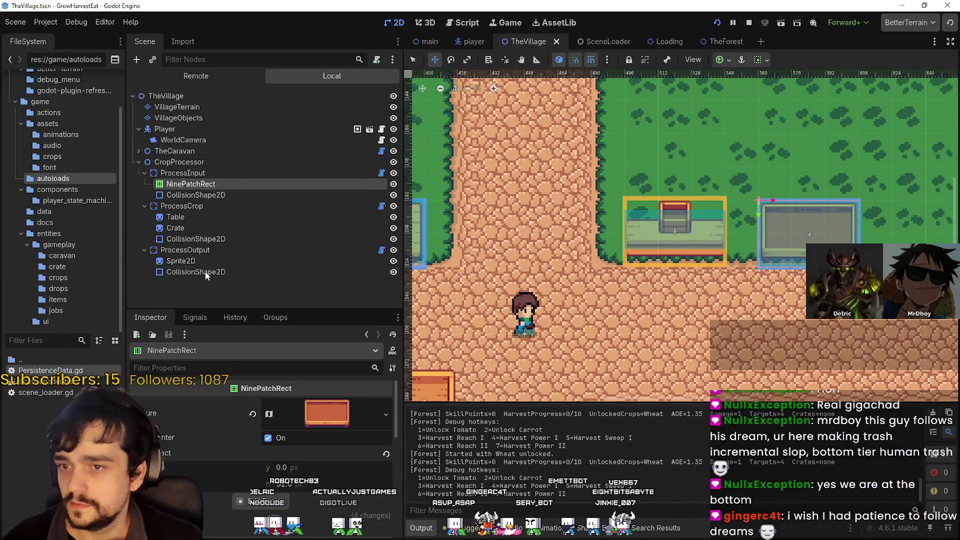
click(190, 218)
click(319, 414)
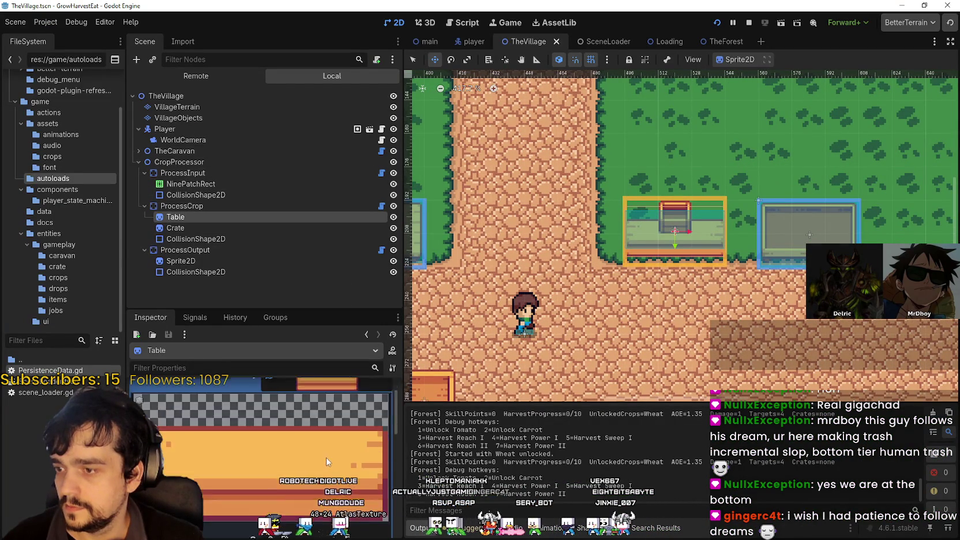
scroll(325, 453, down, 5)
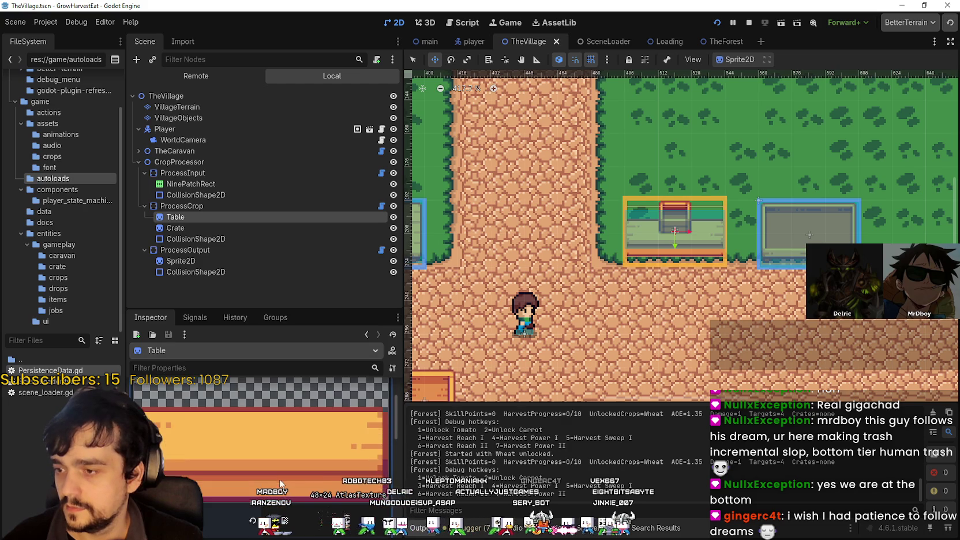
click(285, 495)
scroll(439, 285, down, 5)
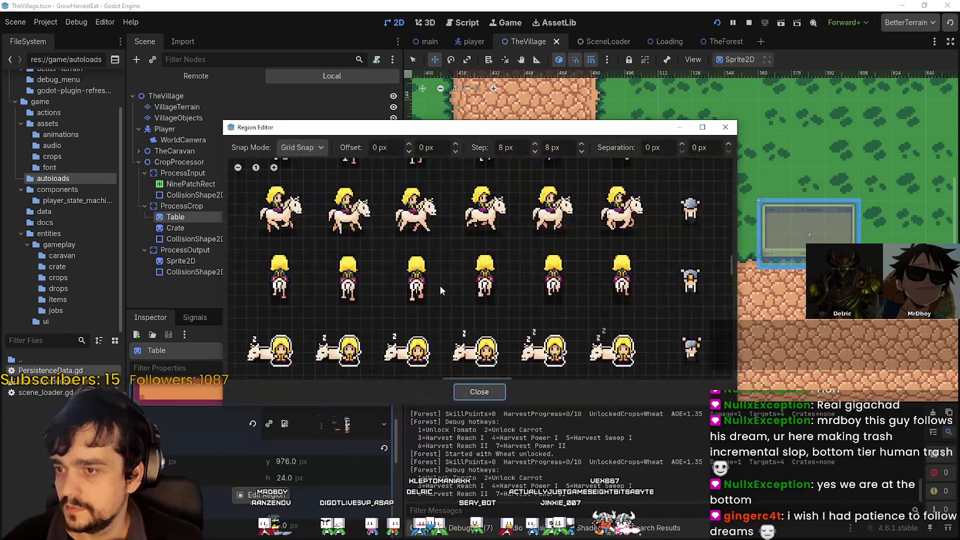
Set the Table region to the 48×48 U-shaped stove counter and close the Region Editor.
scroll(439, 285, up, 10)
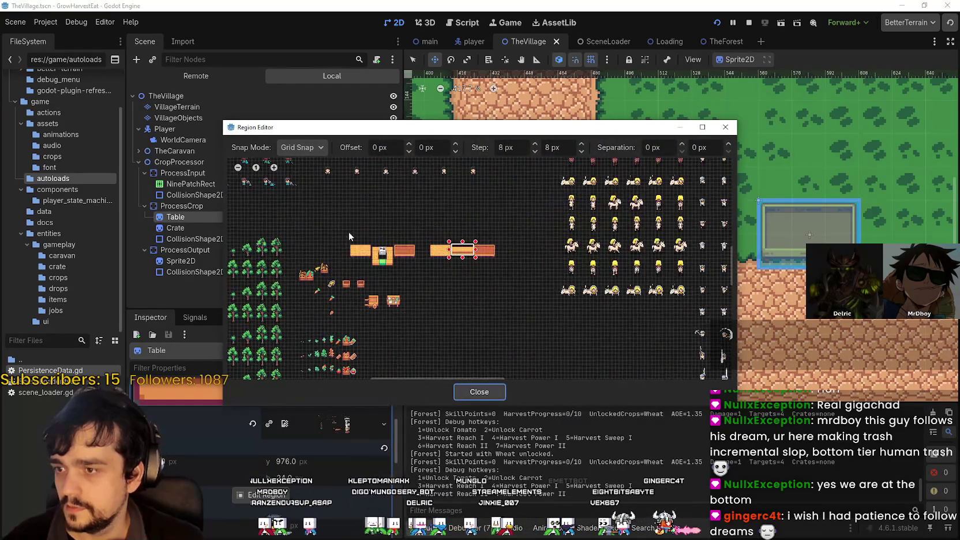
scroll(371, 267, up, 3)
drag(490, 127, 513, 179)
mouse_move(438, 326)
mouse_down()
mouse_move(395, 269)
mouse_move(358, 258)
mouse_up()
scroll(385, 261, up, 4)
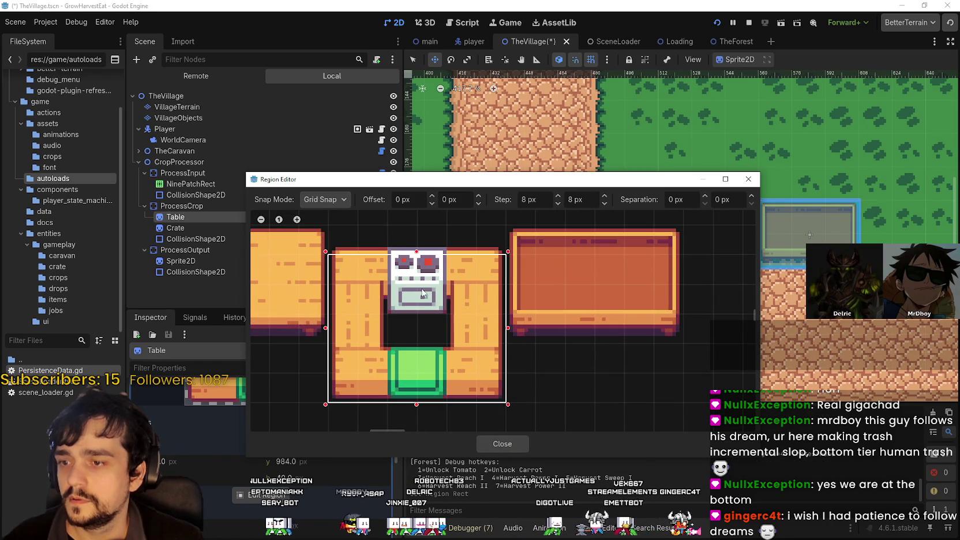
scroll(423, 269, up, 2)
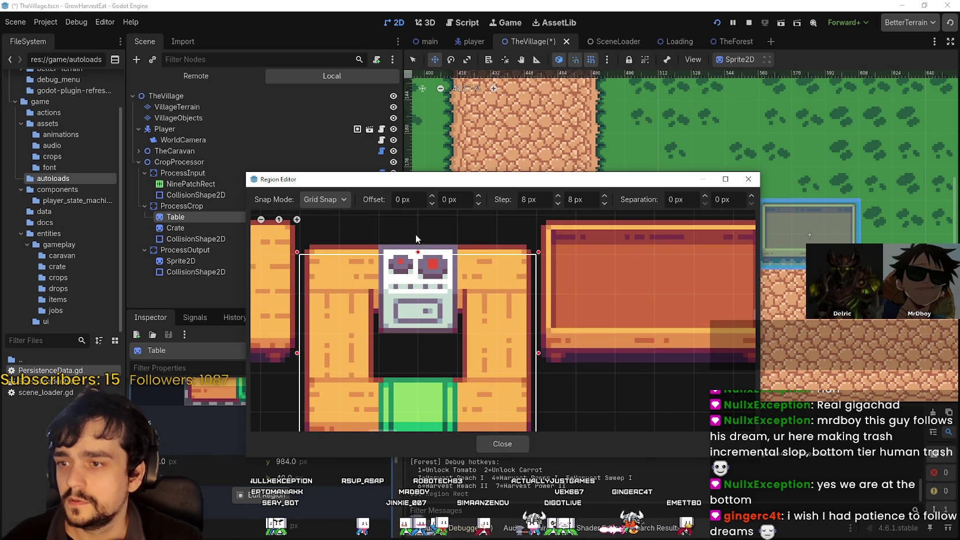
scroll(418, 244, down, 3)
click(492, 443)
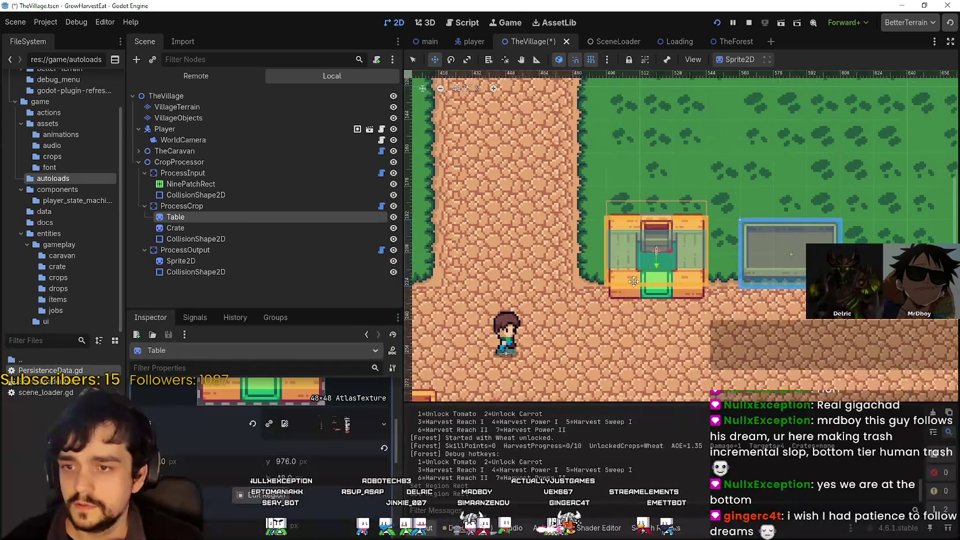
Hide the Crate sprite so it no longer shows at the station.
scroll(696, 276, up, 5)
click(202, 227)
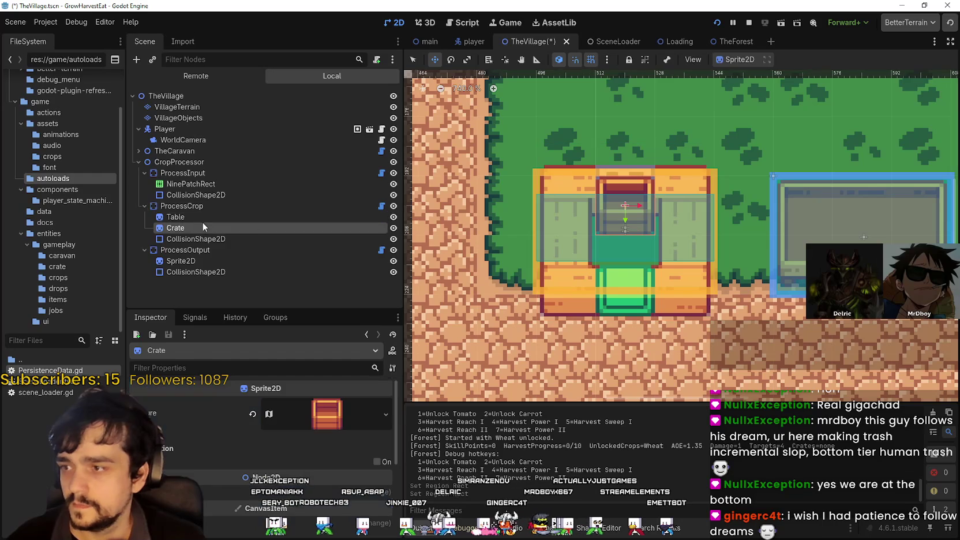
click(396, 229)
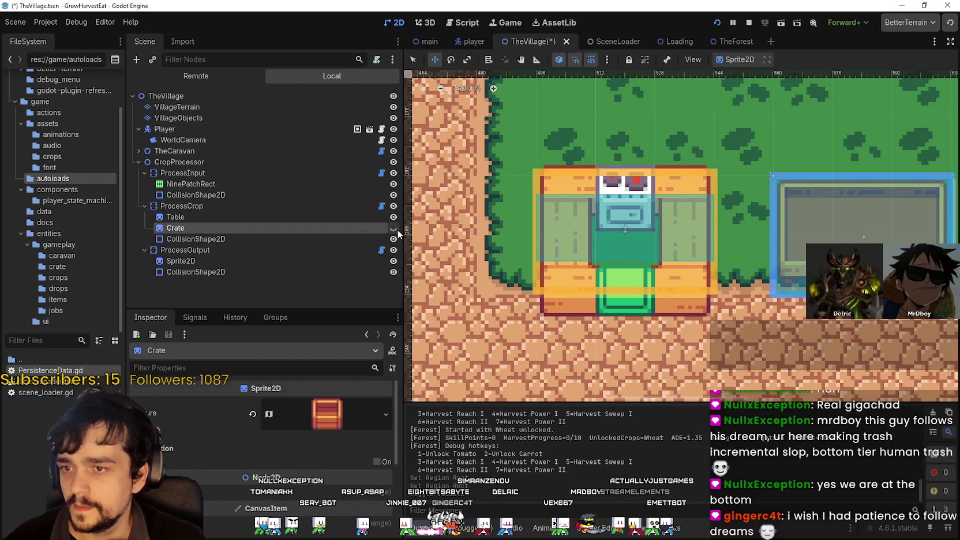
Select the Table sprite and expand its Texture in the Inspector to preview it.
scroll(562, 206, up, 2)
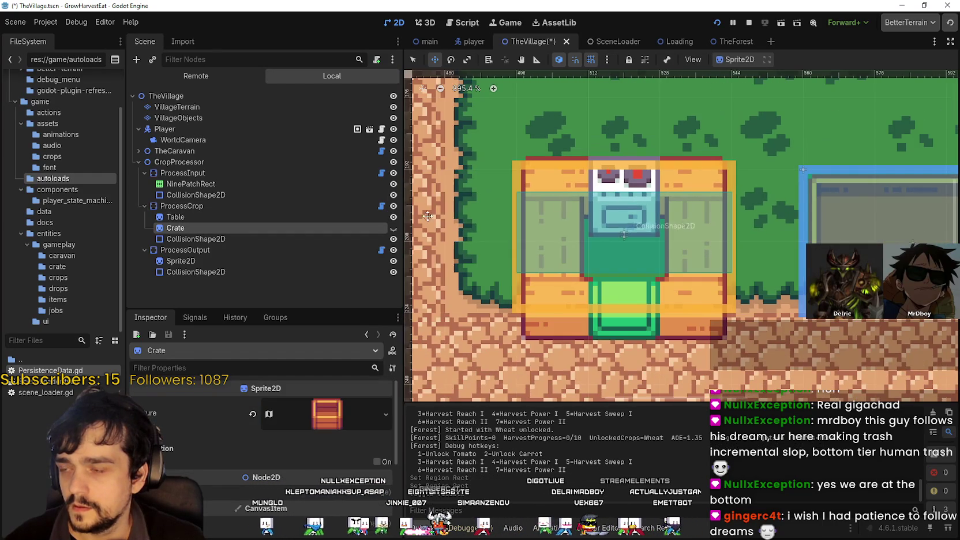
click(195, 208)
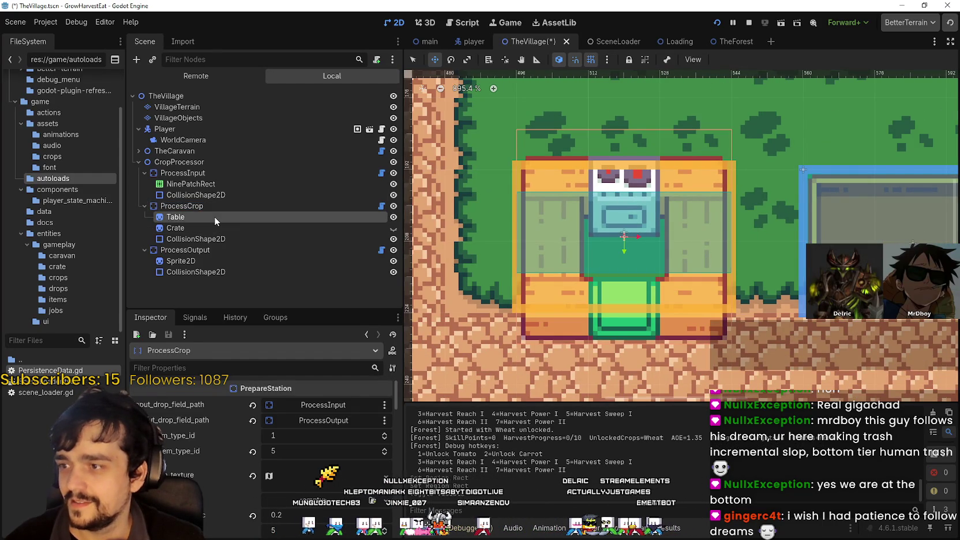
click(214, 216)
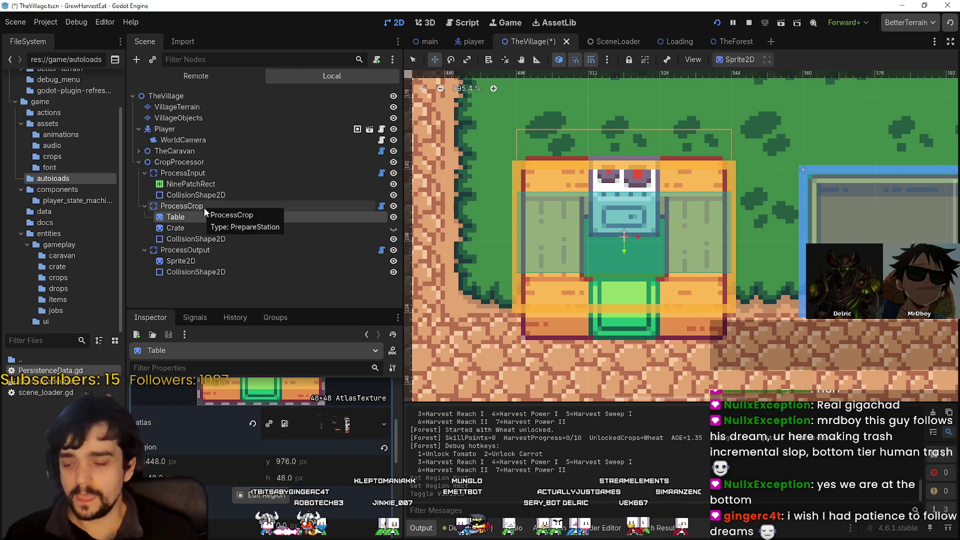
scroll(646, 260, down, 1)
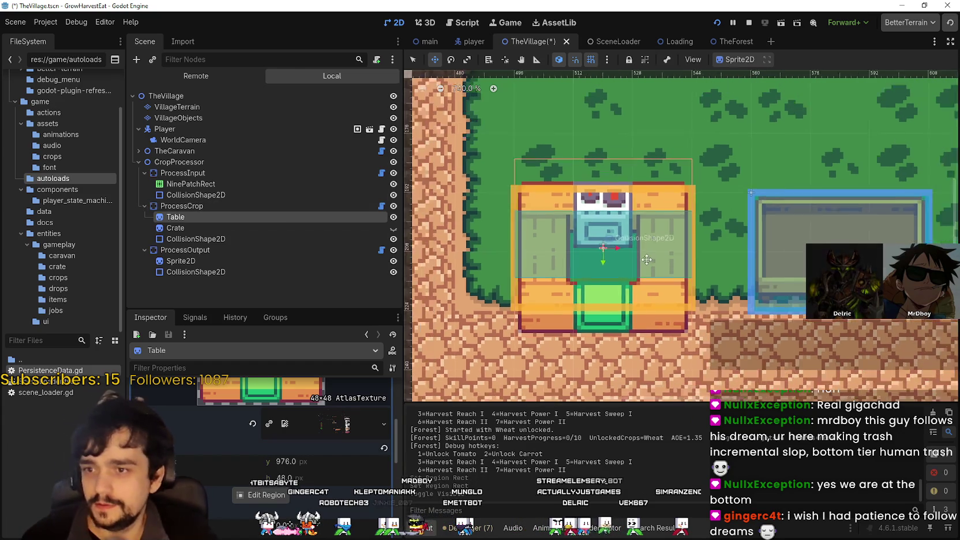
scroll(627, 252, up, 1)
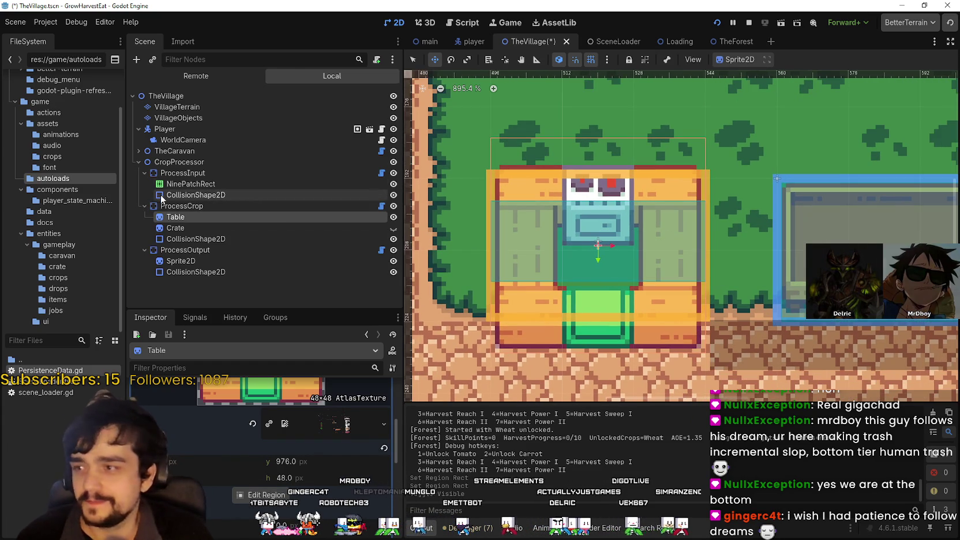
scroll(607, 245, down, 2)
click(412, 60)
click(434, 60)
scroll(613, 158, up, 2)
click(260, 450)
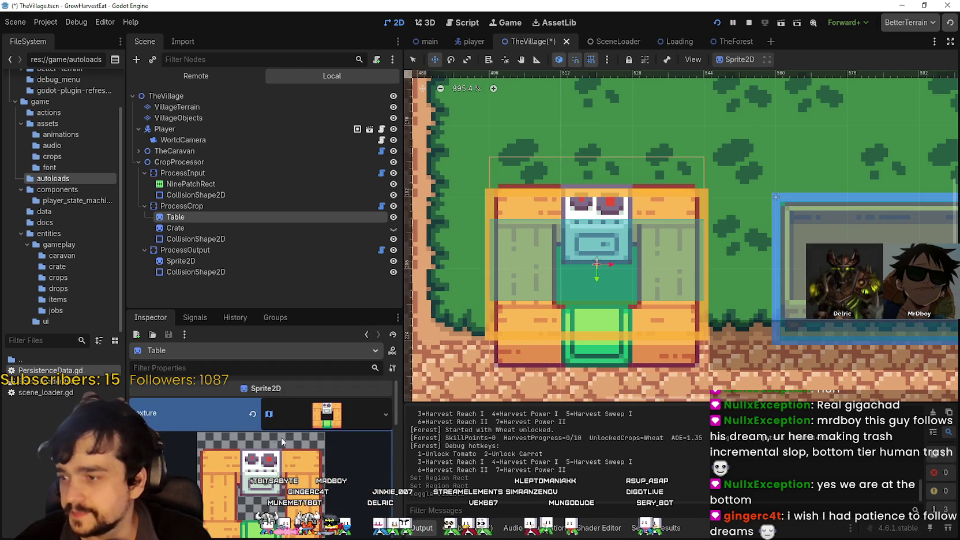
scroll(274, 445, down, 2)
scroll(604, 263, down, 1)
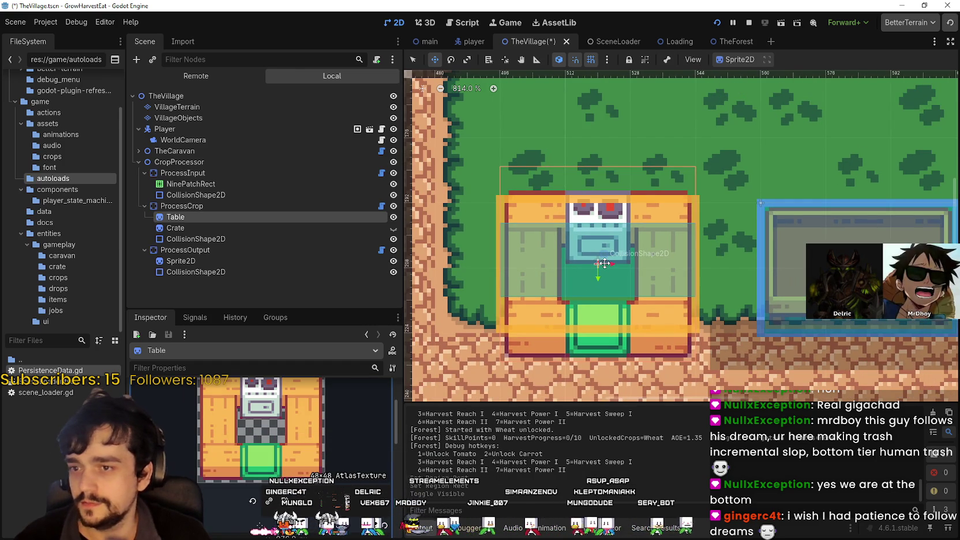
scroll(610, 267, up, 7)
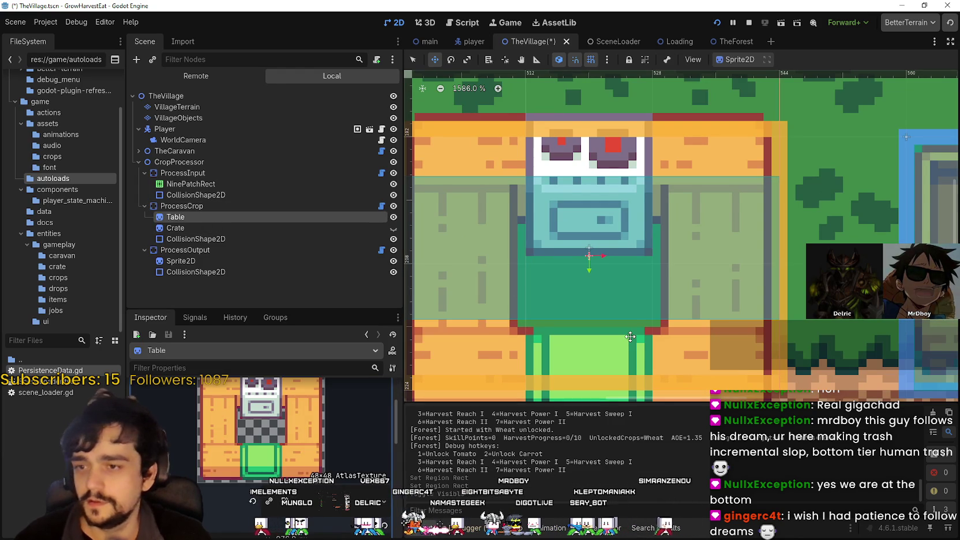
Nudge the Table sprite up and back down with the arrow keys to fine-tune its vertical position.
key(Up)
scroll(894, 220, down, 2)
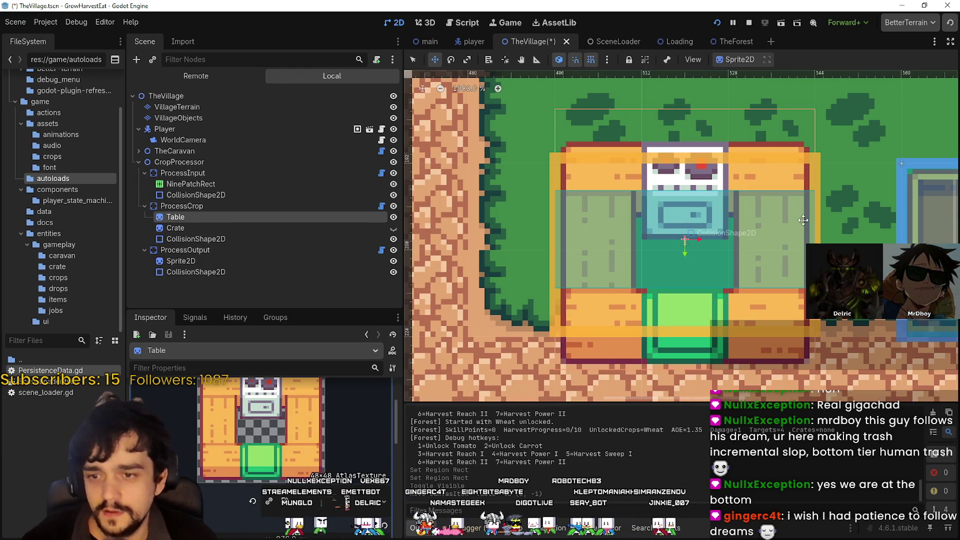
key(Up)
key(Up)
key(Up)
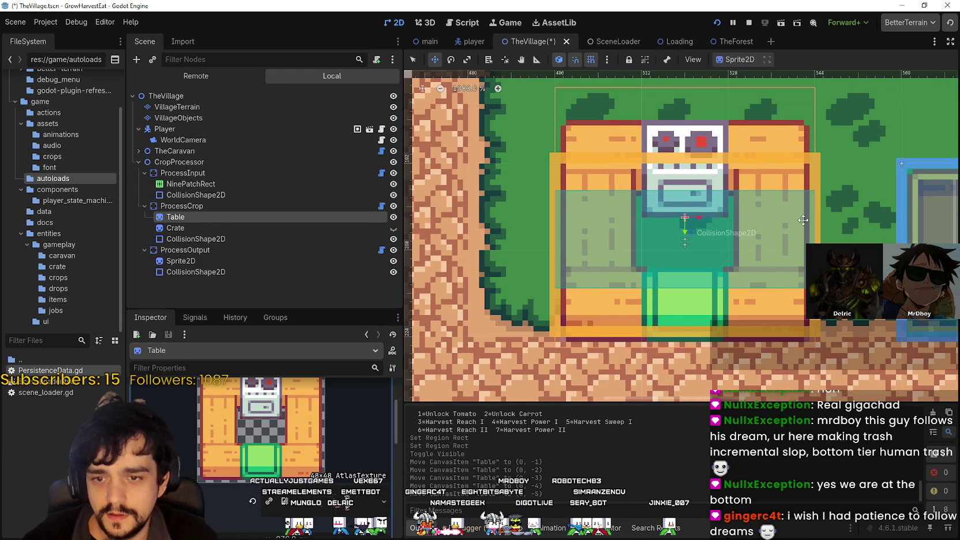
scroll(804, 220, up, 4)
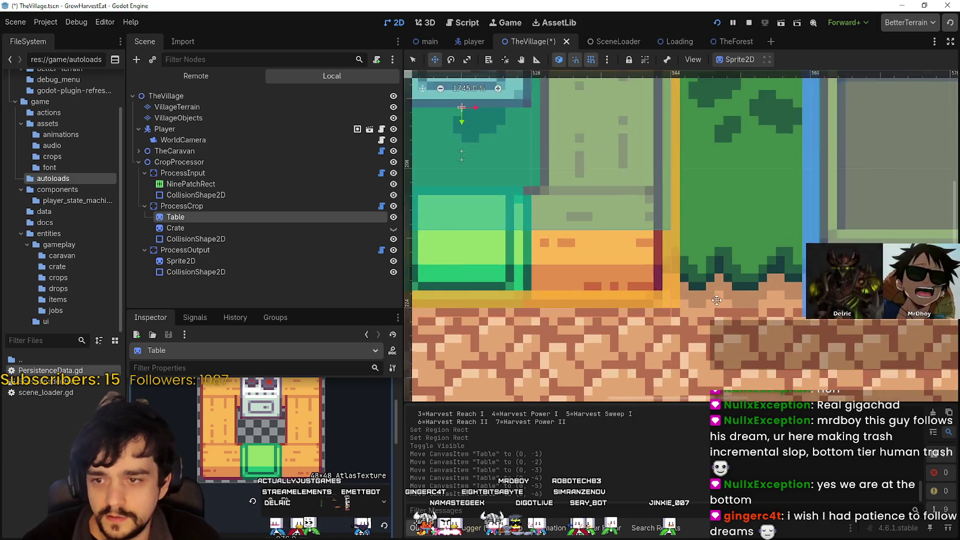
scroll(672, 295, down, 4)
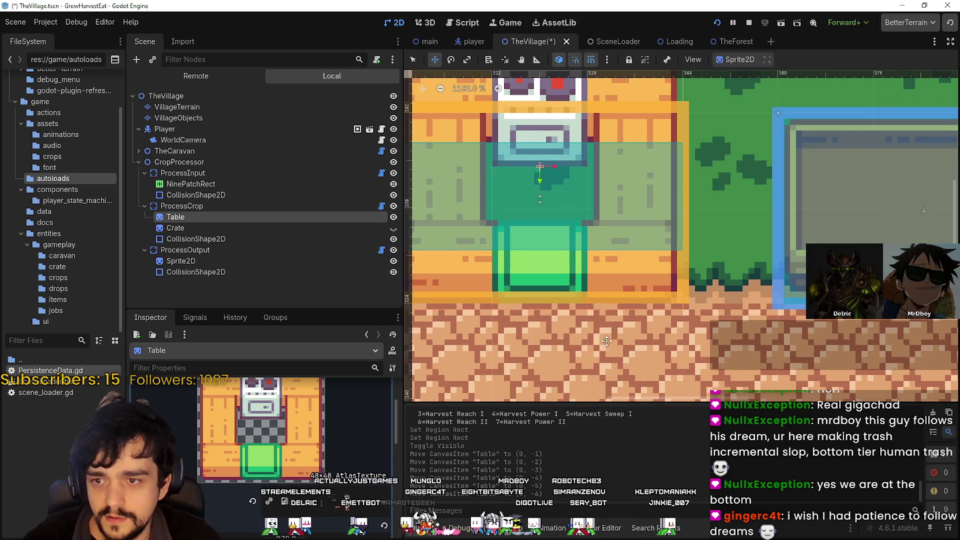
drag(606, 341, 721, 318)
key(Down)
key(Down)
key(Down)
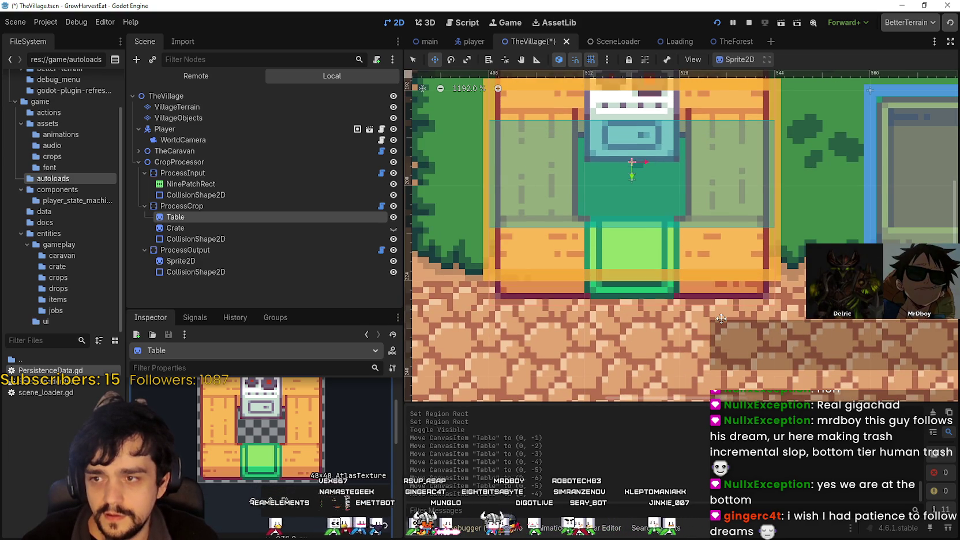
key(Down)
key(Down)
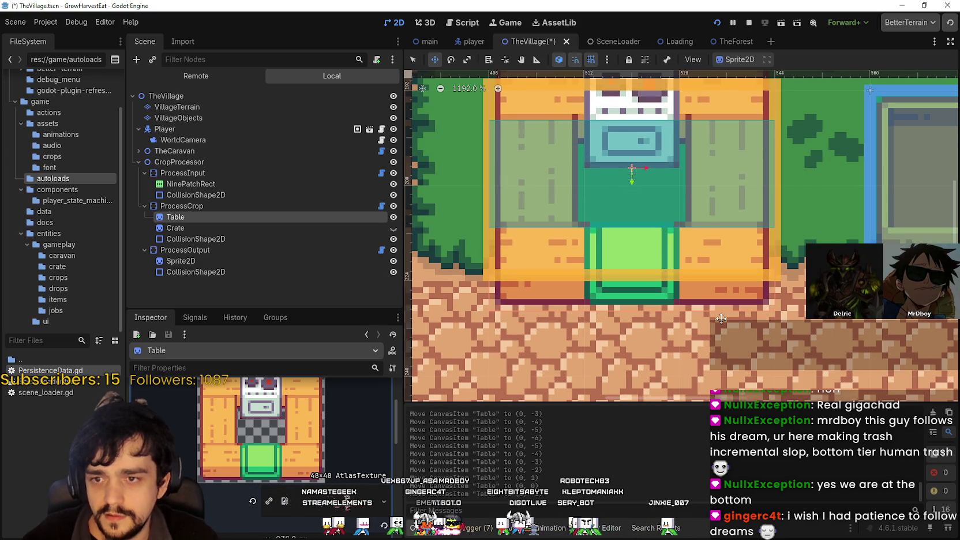
scroll(721, 319, down, 2)
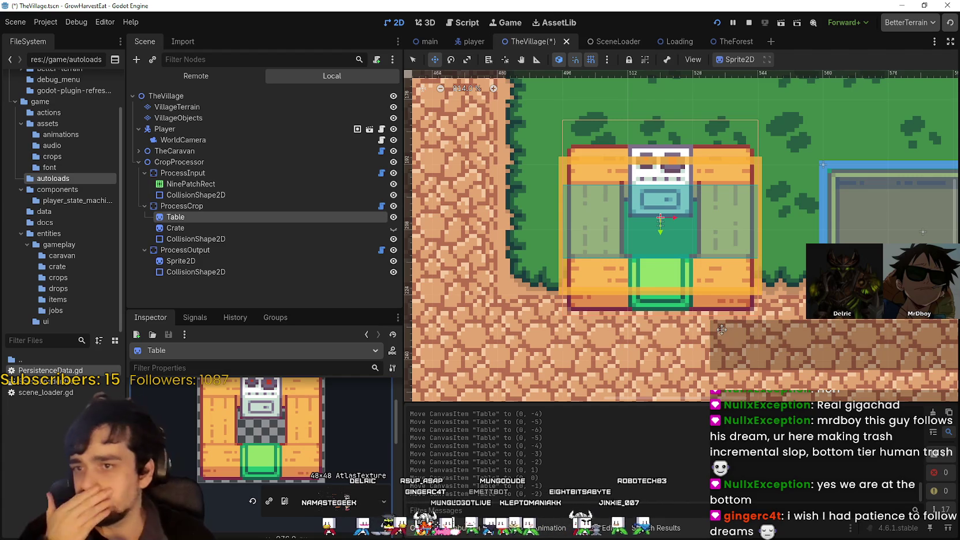
drag(807, 381, 689, 384)
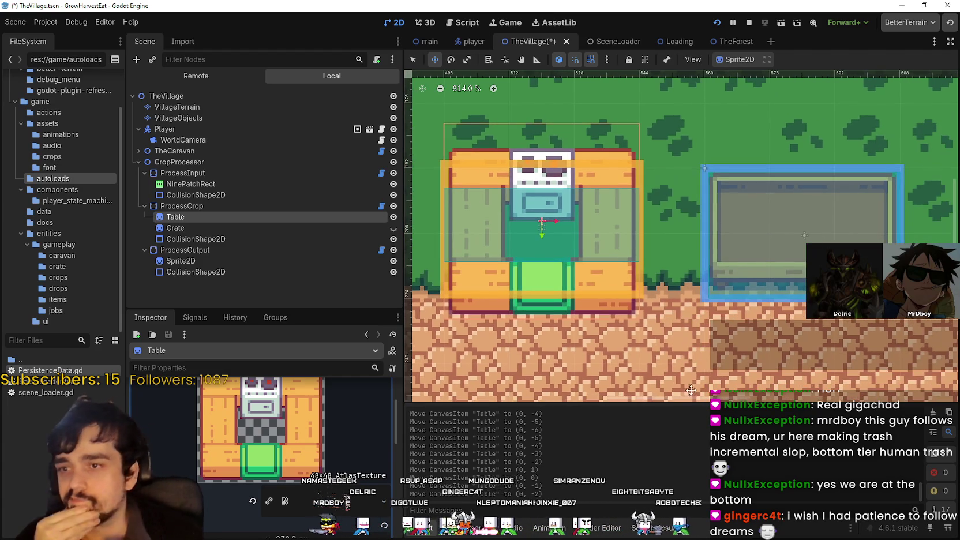
Move the Table sprite out of ProcessCrop to sit directly under CropProcessor.
click(205, 204)
mouse_move(668, 308)
mouse_down()
mouse_move(691, 318)
mouse_move(716, 312)
mouse_up()
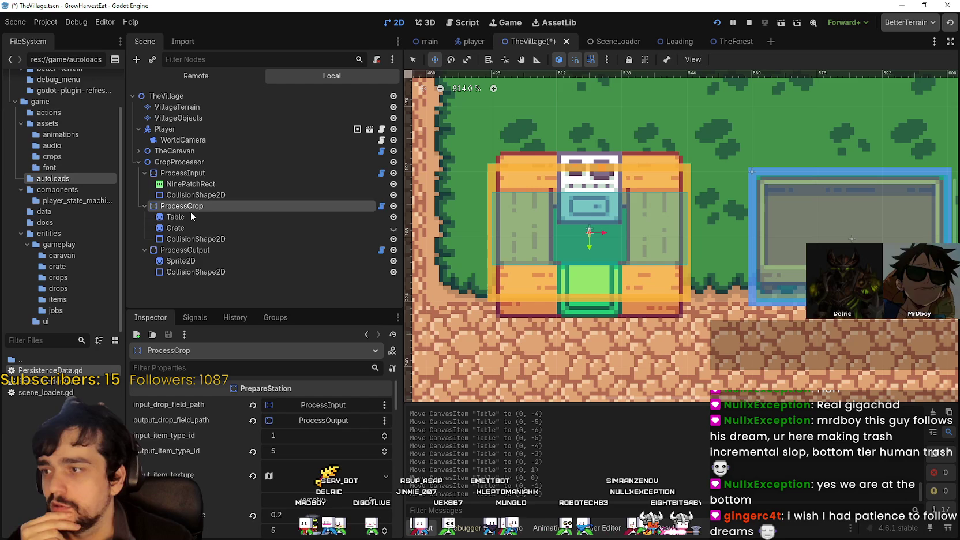
mouse_move(191, 217)
mouse_down()
mouse_move(220, 213)
mouse_move(188, 213)
mouse_move(183, 170)
mouse_up()
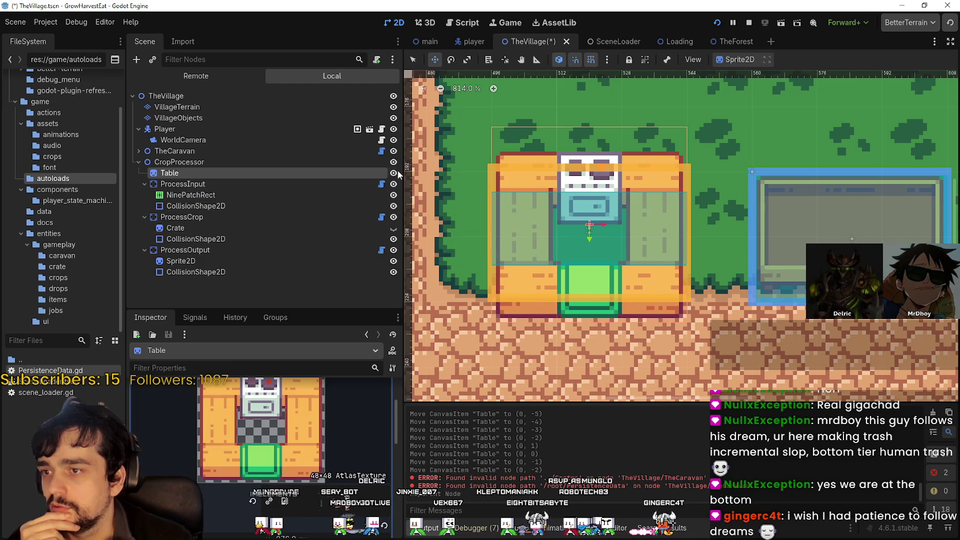
scroll(674, 281, down, 3)
scroll(674, 281, up, 1)
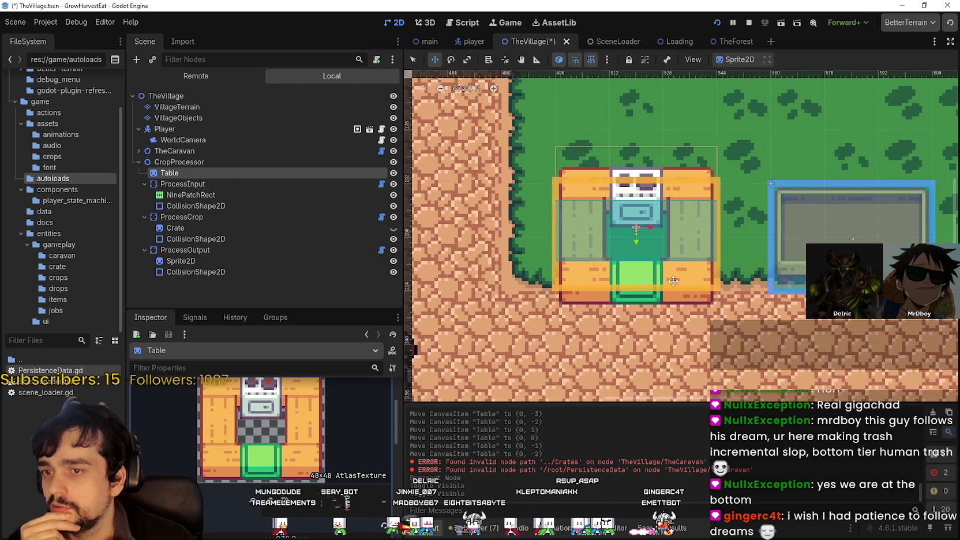
Move ProcessCrop's CollisionShape2D under CropProcessor, placing it above ProcessInput.
click(144, 183)
click(144, 194)
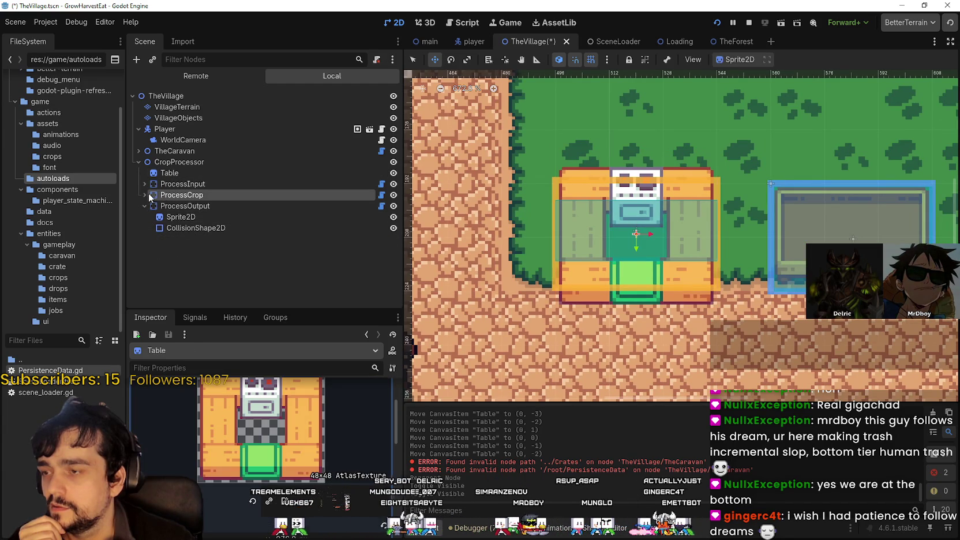
click(144, 195)
click(176, 206)
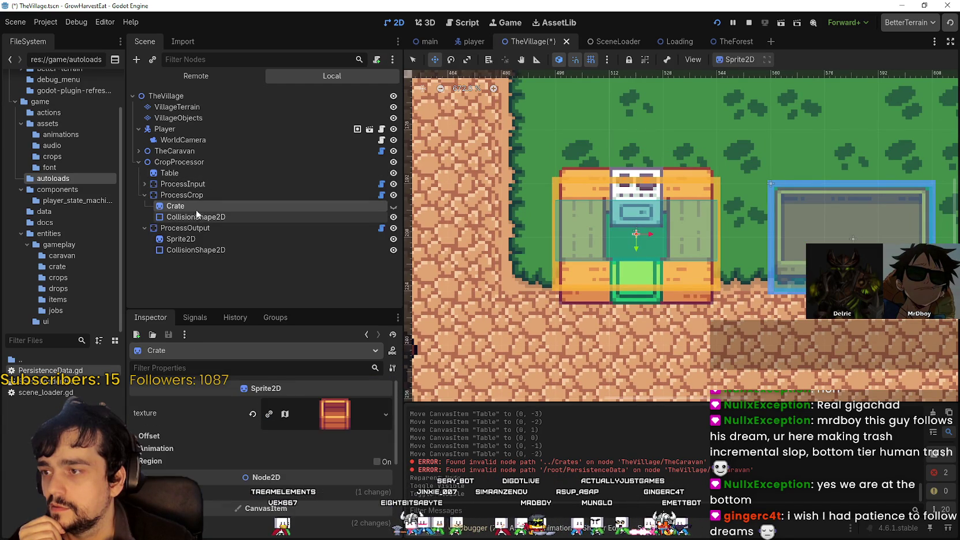
click(194, 216)
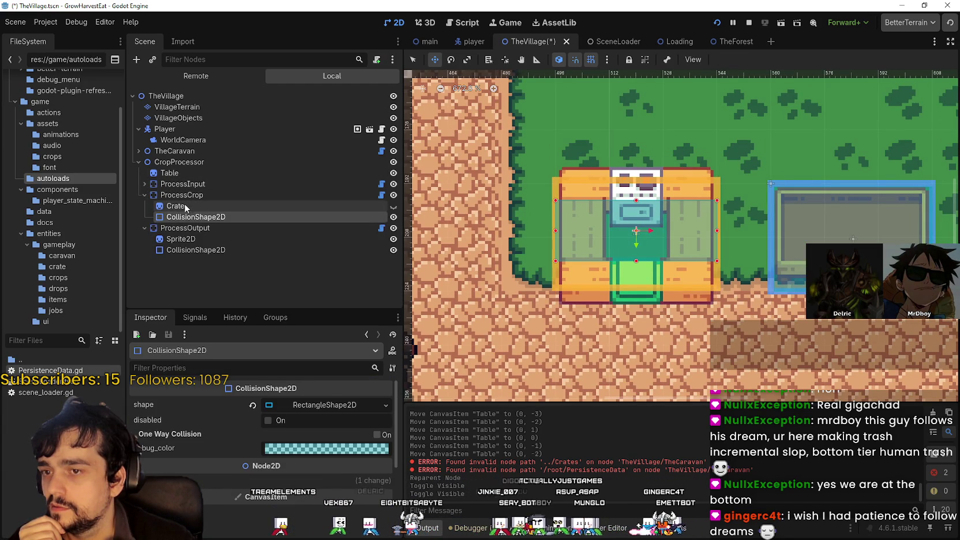
drag(178, 213, 194, 182)
click(180, 217)
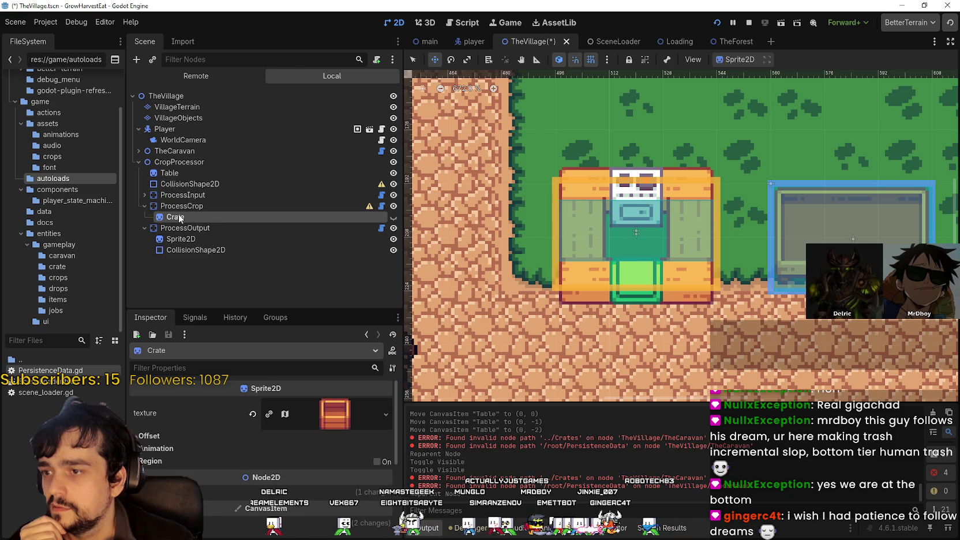
click(180, 207)
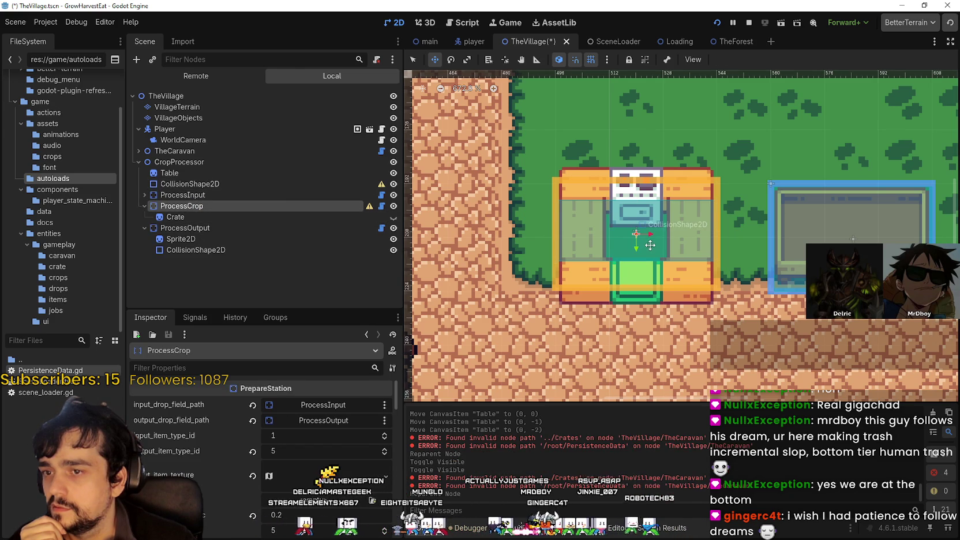
scroll(648, 245, up, 2)
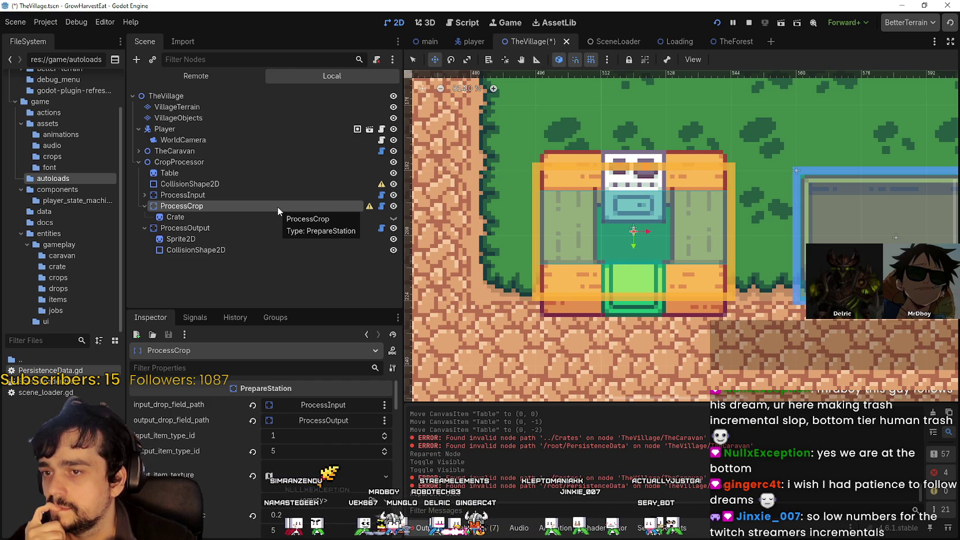
scroll(697, 257, down, 3)
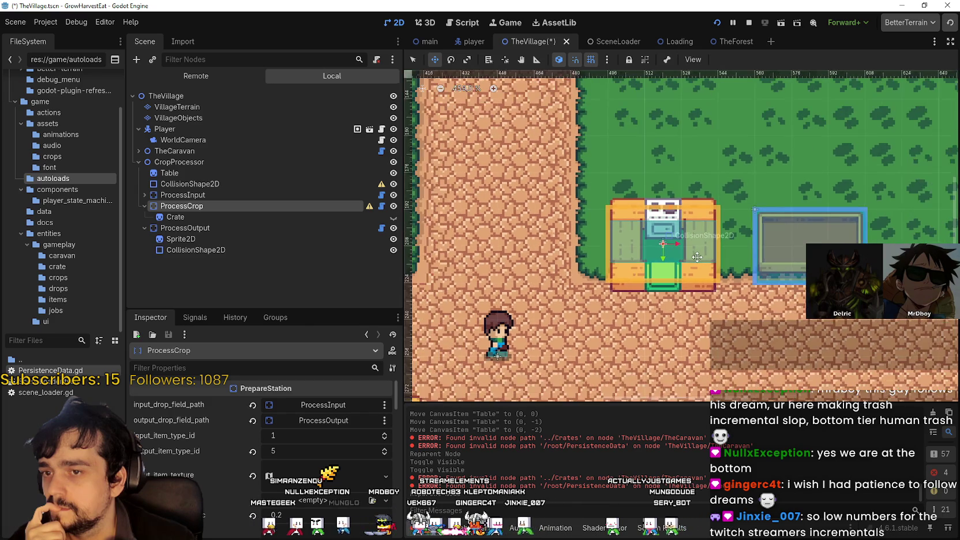
drag(697, 258, 618, 256)
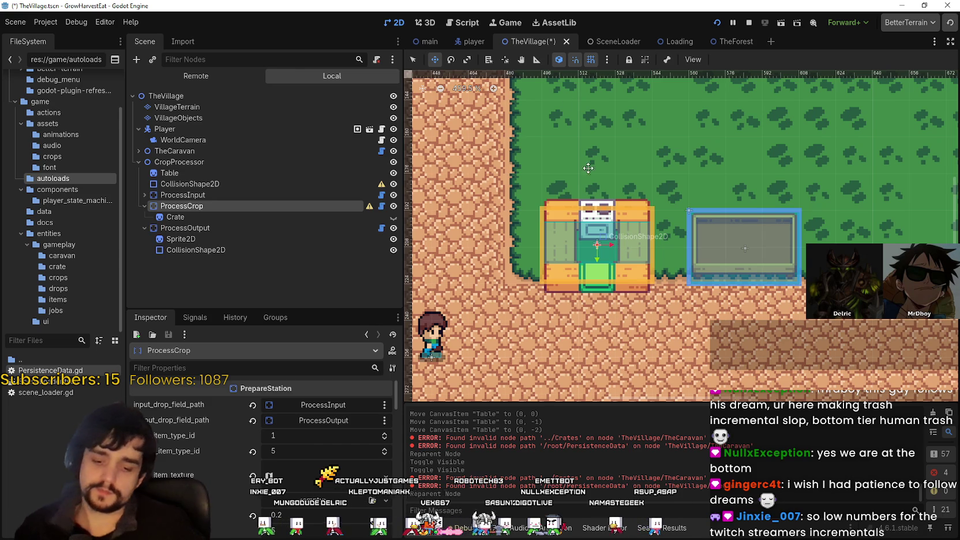
scroll(567, 308, down, 2)
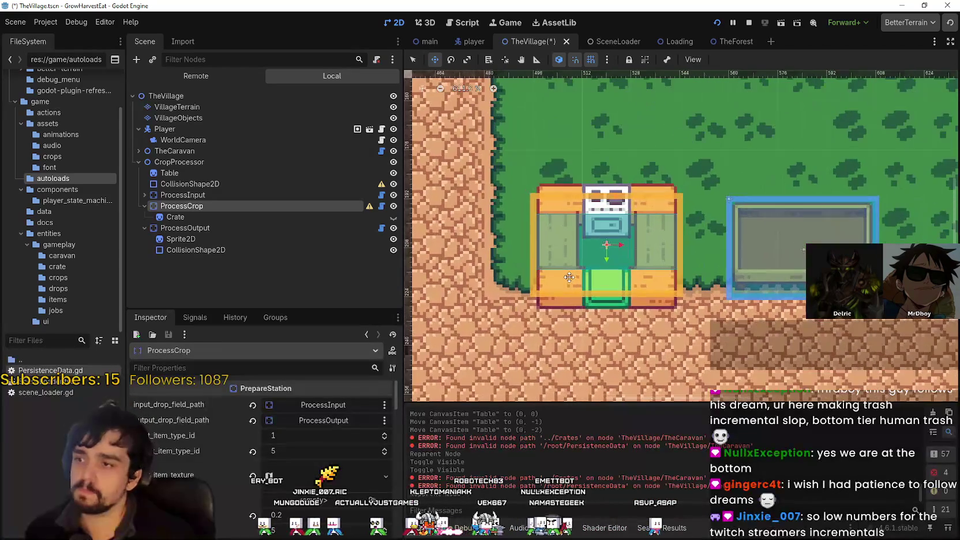
scroll(569, 272, down, 2)
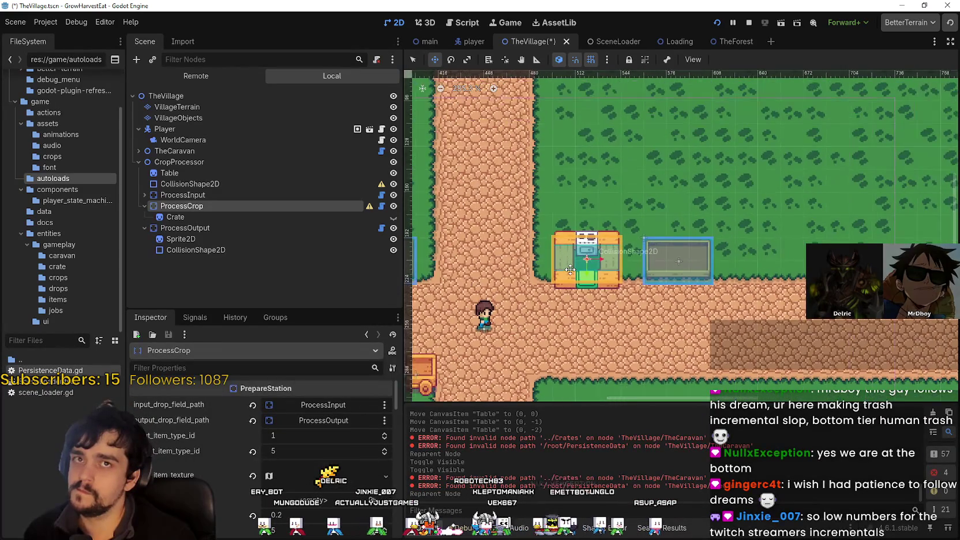
scroll(570, 269, up, 1)
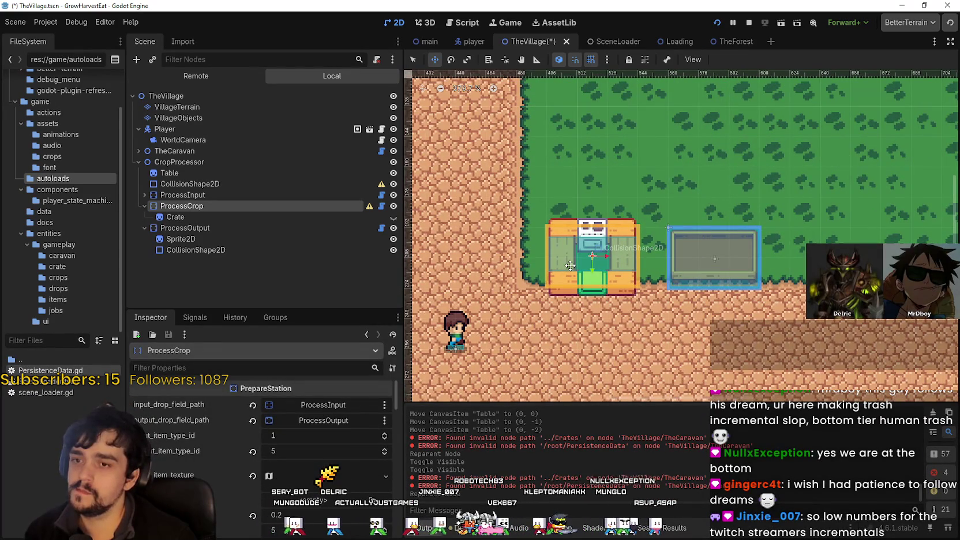
scroll(570, 266, down, 2)
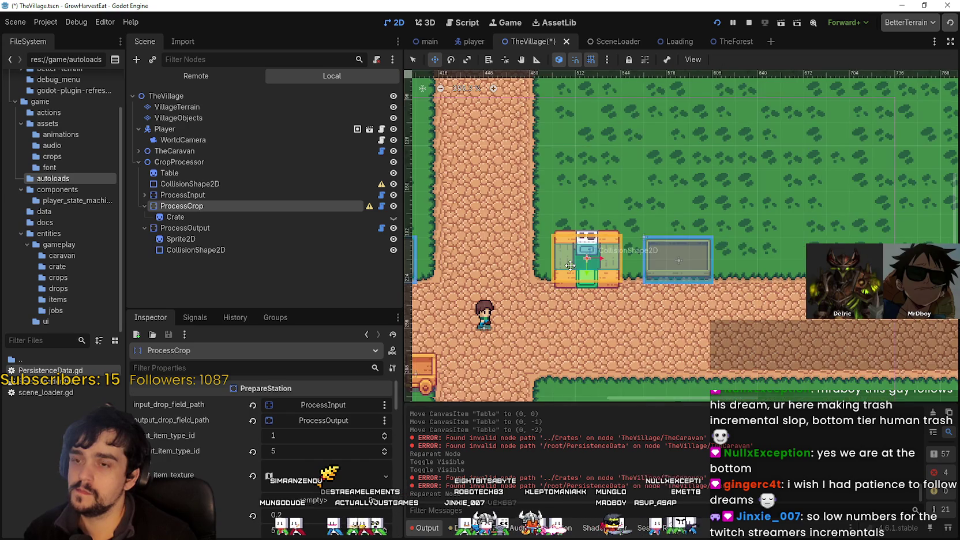
scroll(582, 262, up, 3)
scroll(581, 263, up, 1)
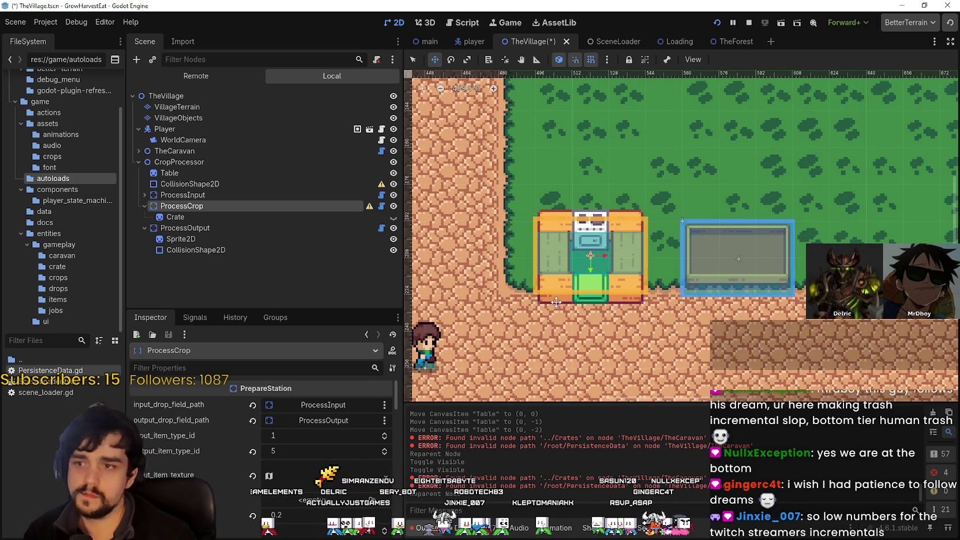
scroll(573, 273, up, 4)
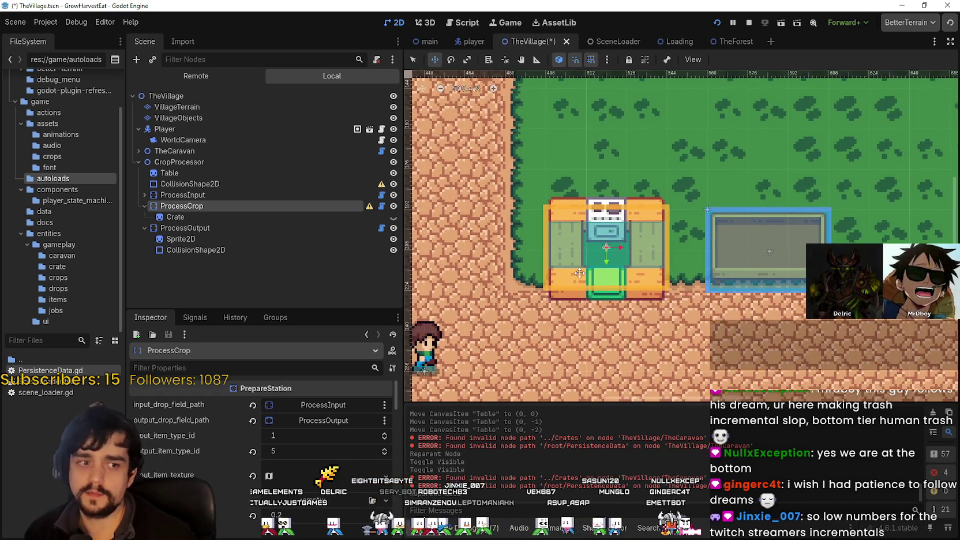
scroll(579, 271, down, 3)
scroll(582, 265, up, 2)
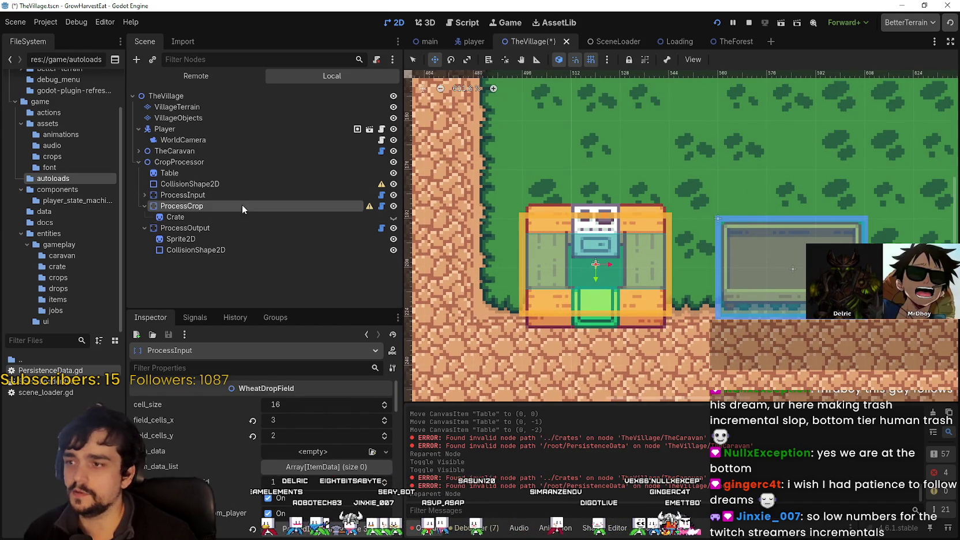
Select the crop station's CollisionShape2D in Select mode and drag its top edge up and bottom edge down.
click(228, 215)
click(210, 208)
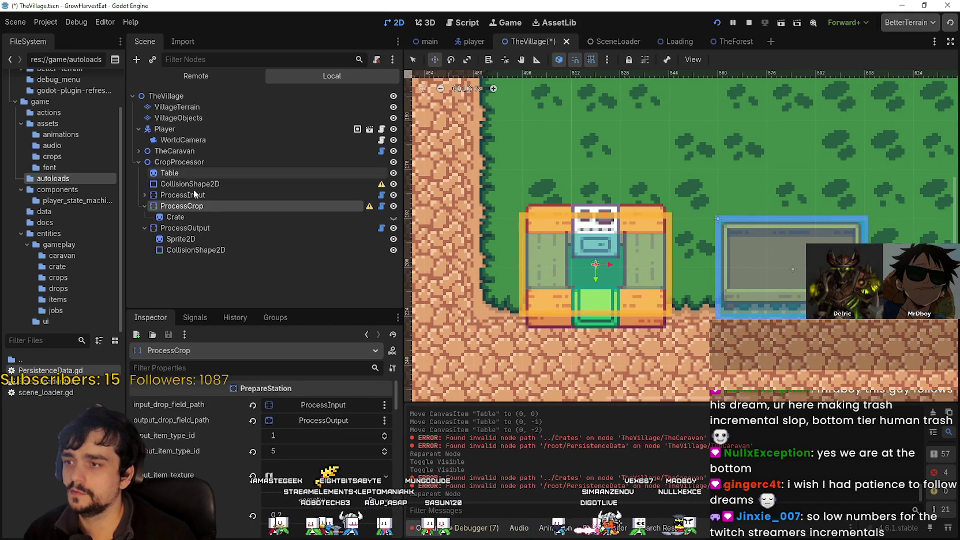
click(202, 183)
scroll(594, 262, up, 1)
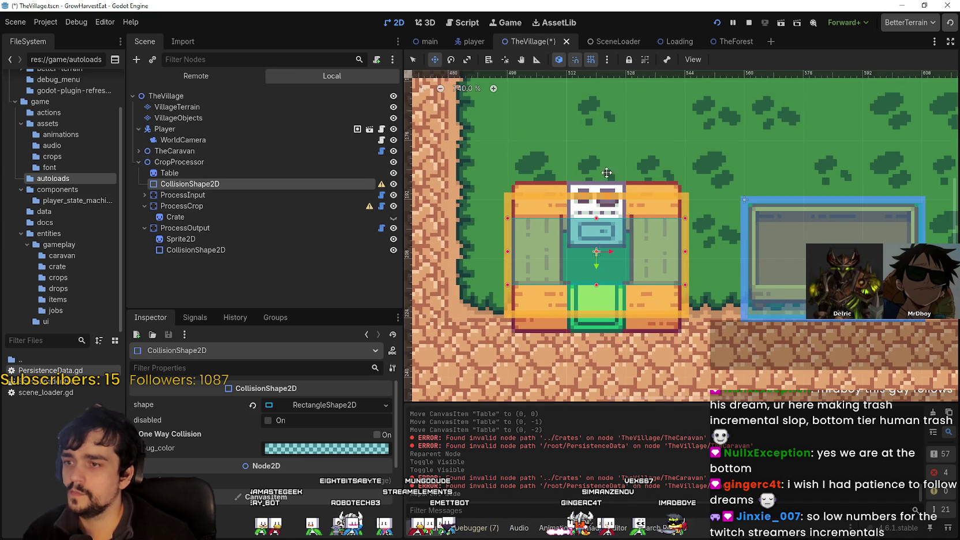
click(413, 60)
scroll(658, 176, up, 1)
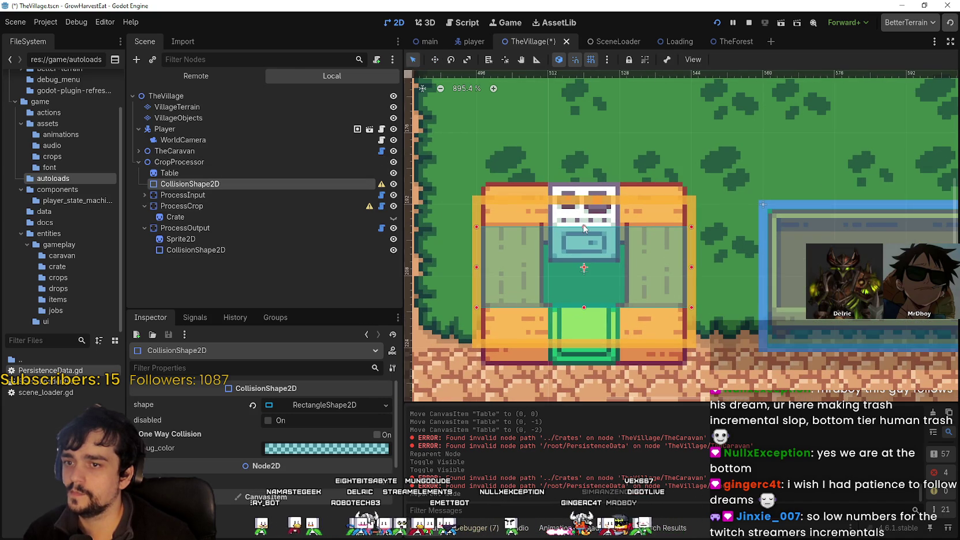
drag(584, 226, 584, 205)
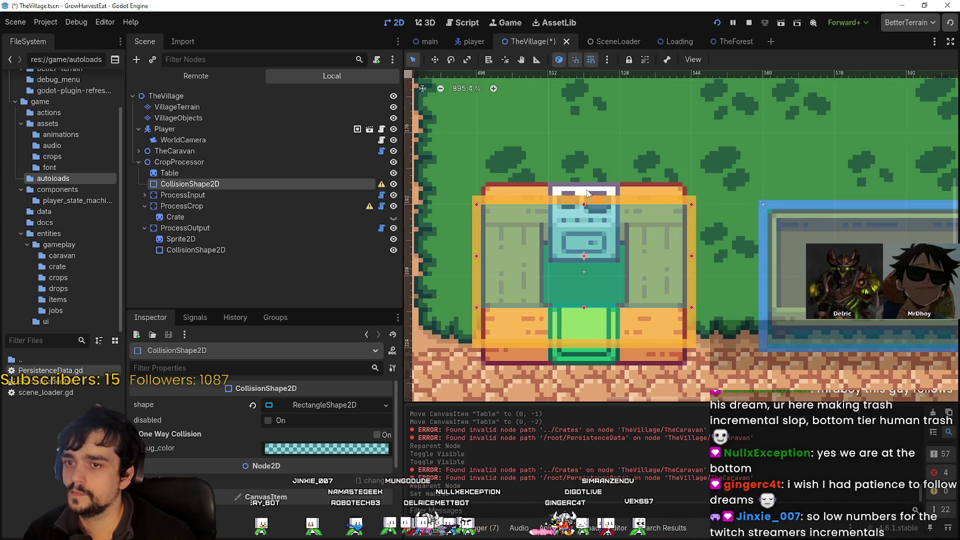
drag(583, 309, 587, 324)
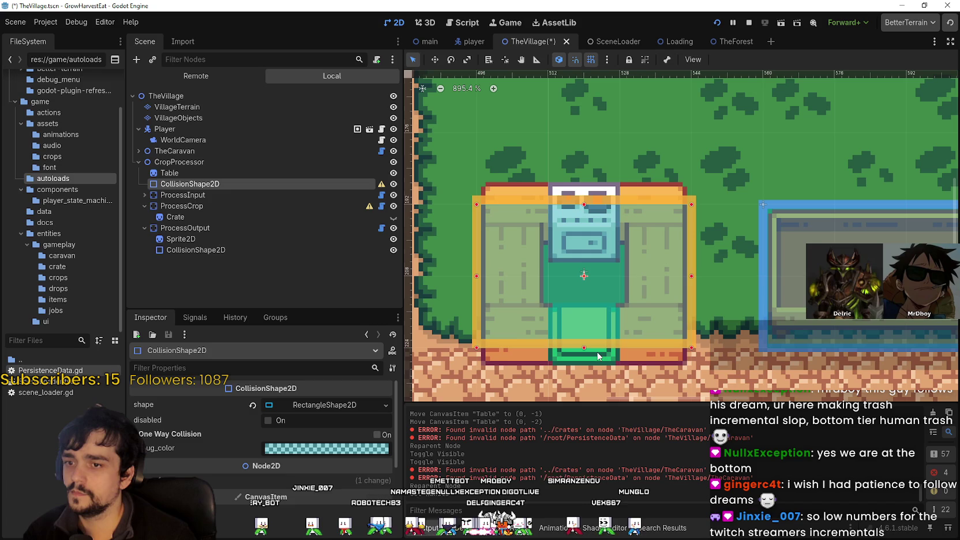
Turn off smart and grid snapping, then lower the collision shape's top edge to fit the counter.
scroll(574, 274, down, 4)
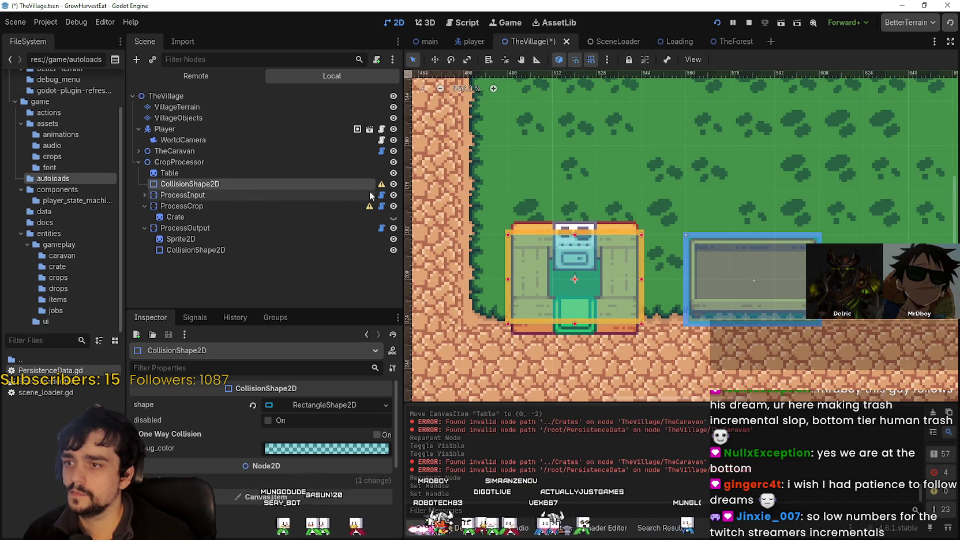
scroll(586, 280, up, 2)
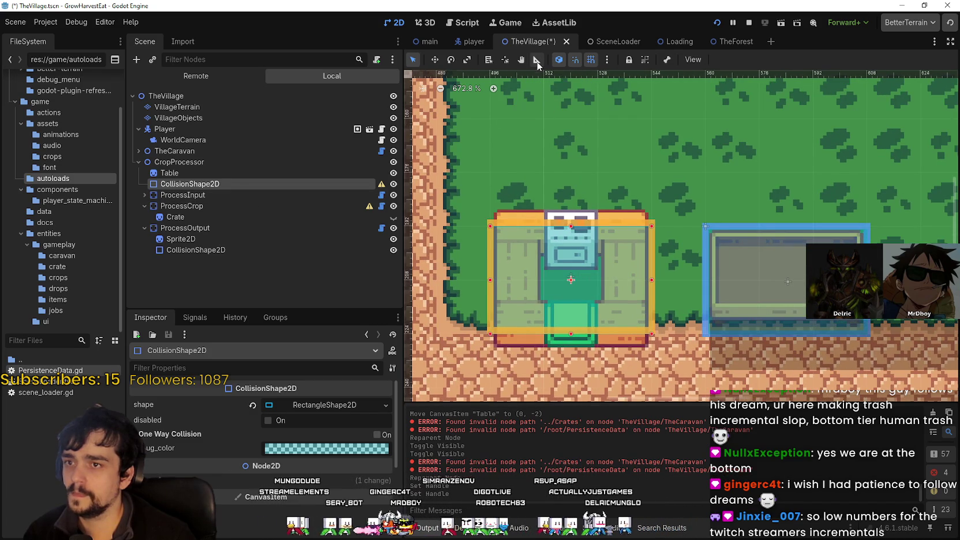
click(575, 60)
click(590, 60)
scroll(599, 258, up, 6)
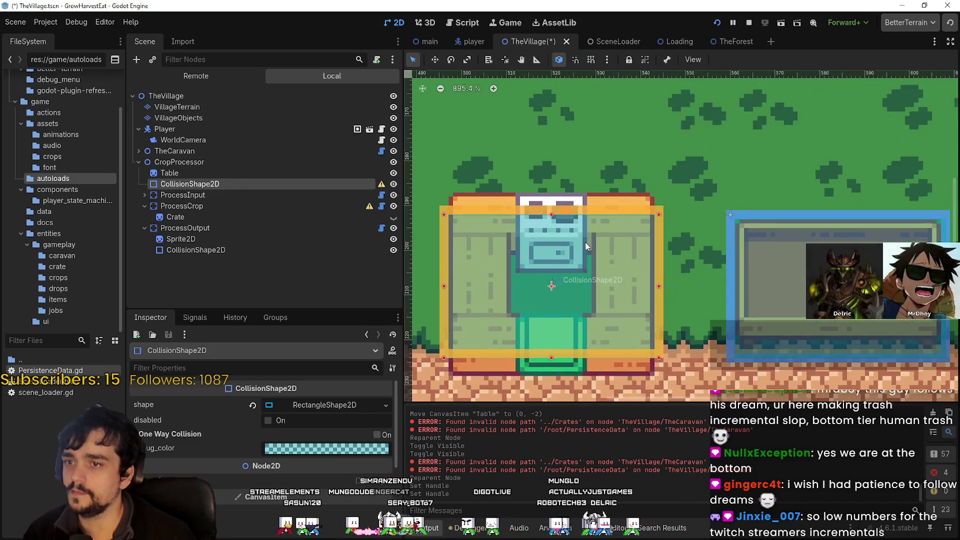
mouse_move(548, 193)
mouse_down()
mouse_move(554, 231)
mouse_move(555, 212)
mouse_up()
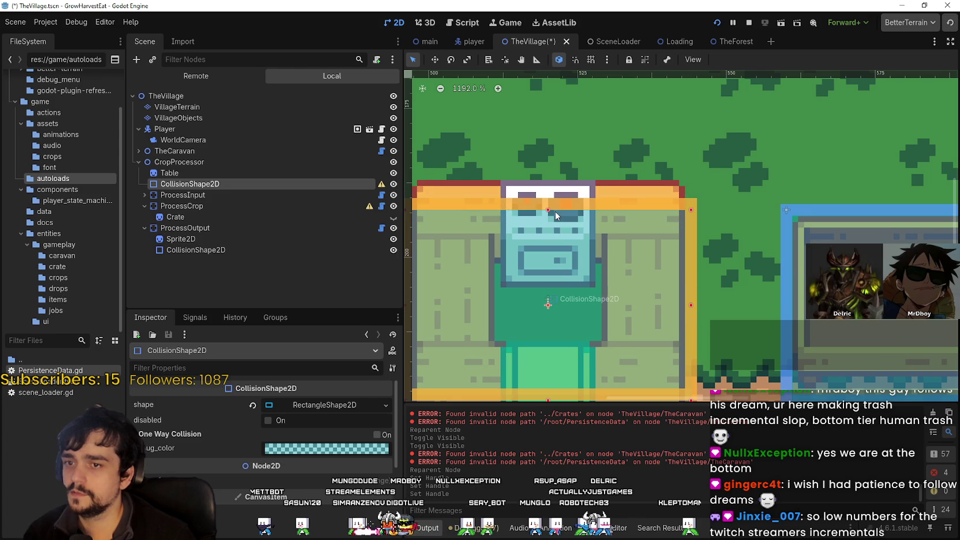
scroll(555, 211, down, 2)
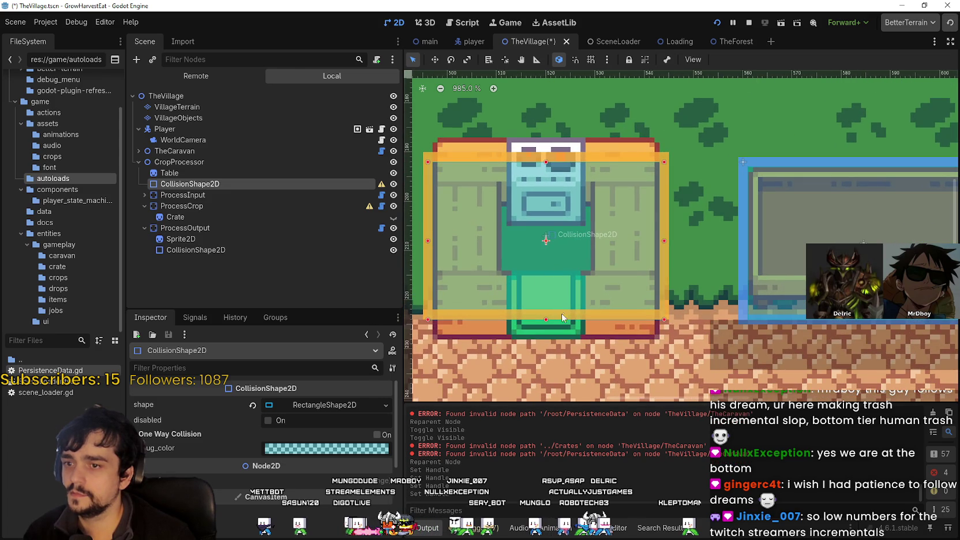
scroll(558, 286, down, 3)
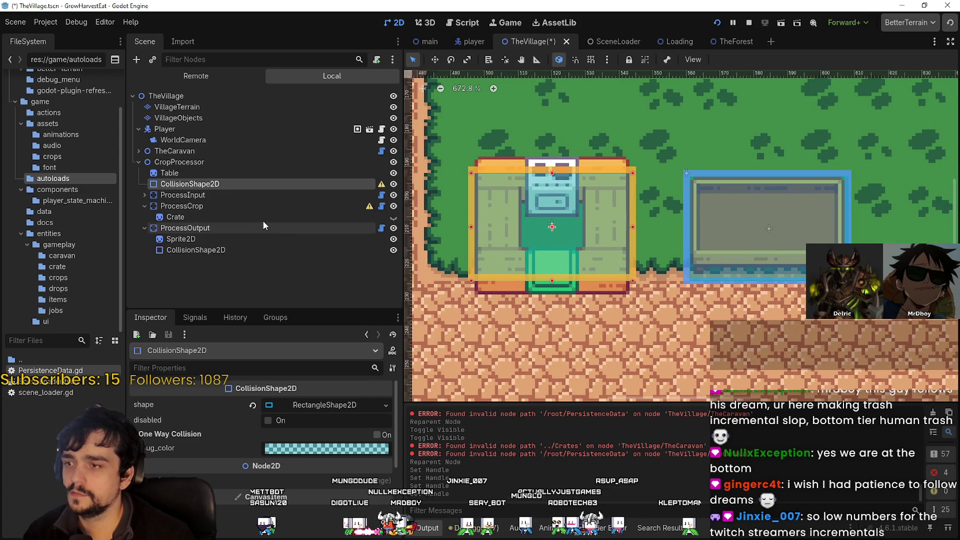
Nudge the Table sprite up to position (520, 200).
click(249, 173)
scroll(522, 267, up, 2)
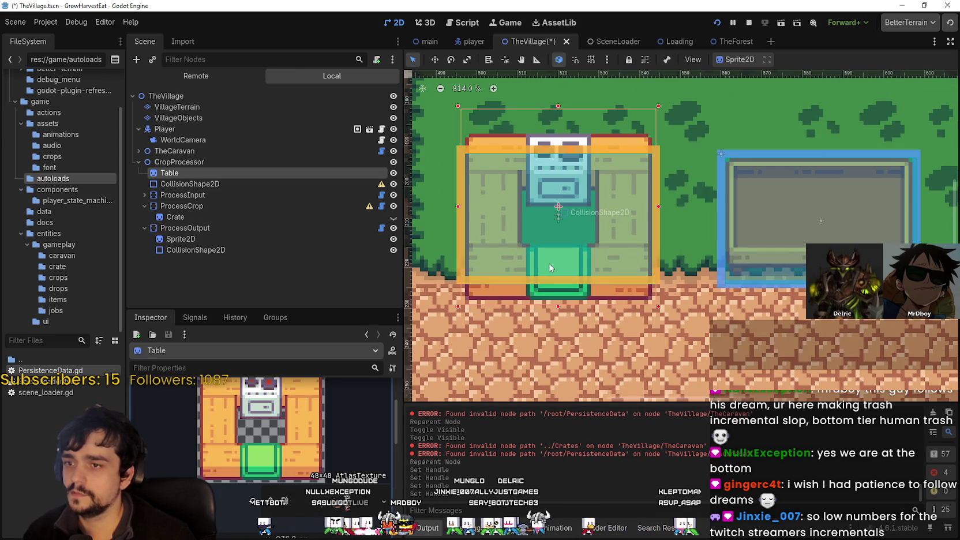
key(Up)
key(Up)
key(Up)
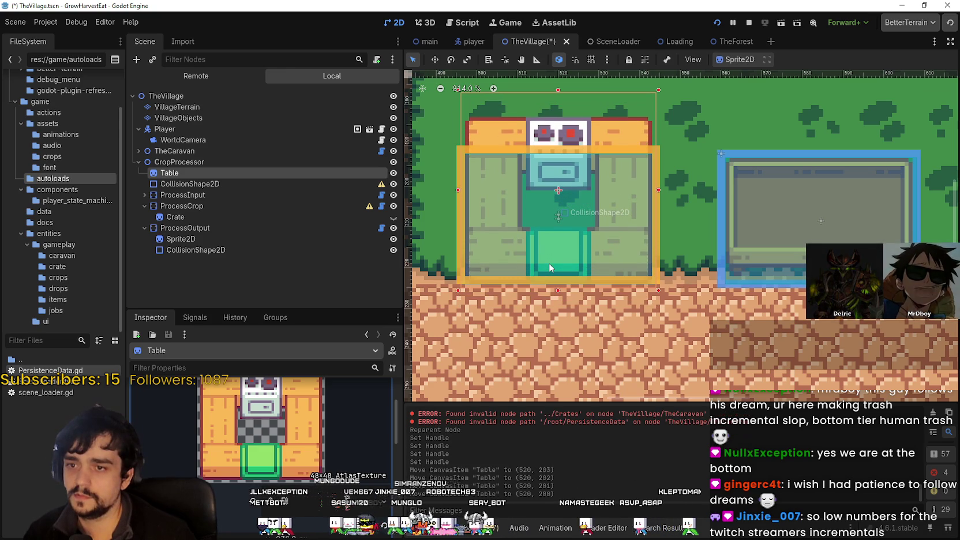
scroll(550, 263, up, 1)
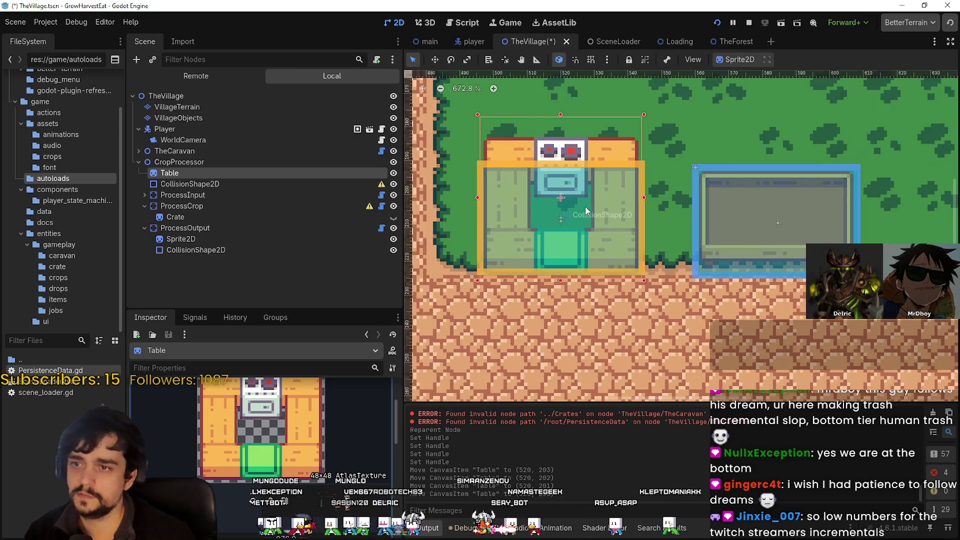
Raise the CollisionShape2D's top edge to match the counter and save TheVillage scene.
click(283, 183)
scroll(549, 161, up, 1)
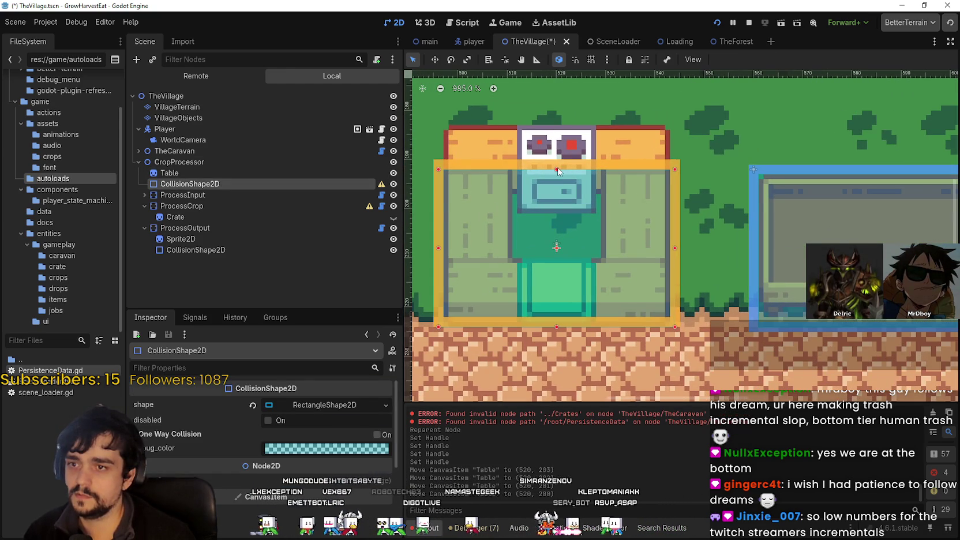
drag(557, 170, 557, 149)
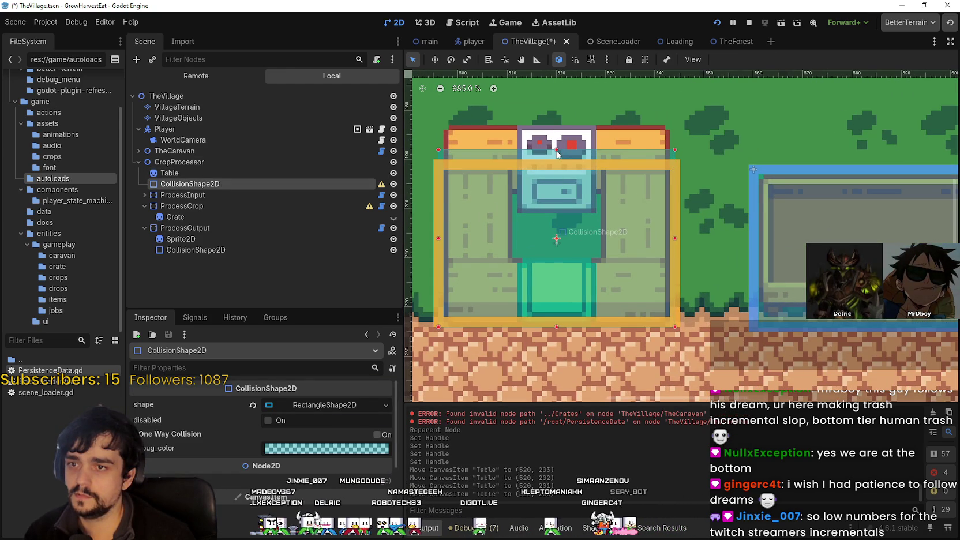
scroll(687, 259, left, 3)
scroll(659, 183, down, 1)
scroll(659, 184, up, 1)
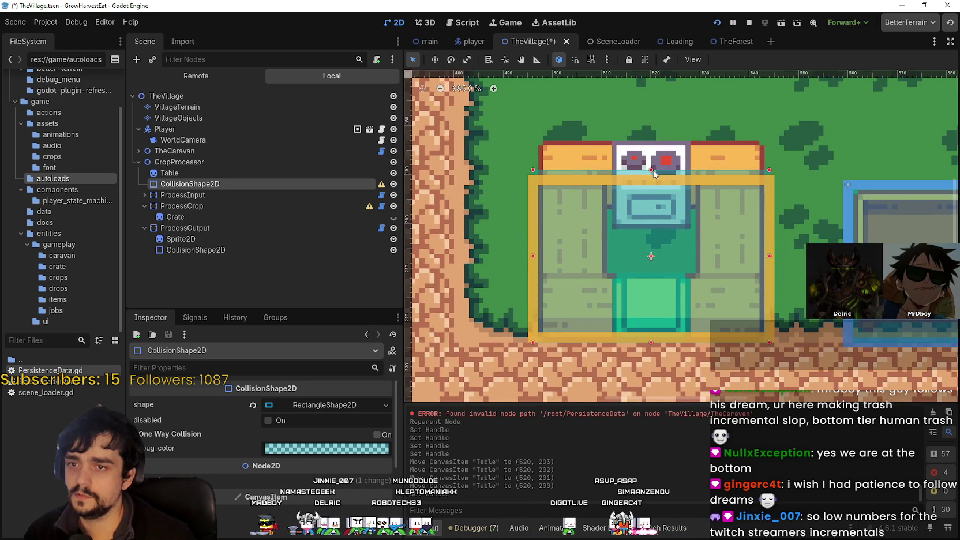
scroll(643, 220, right, 2)
scroll(643, 220, down, 1)
key(ctrl+s)
scroll(639, 267, down, 2)
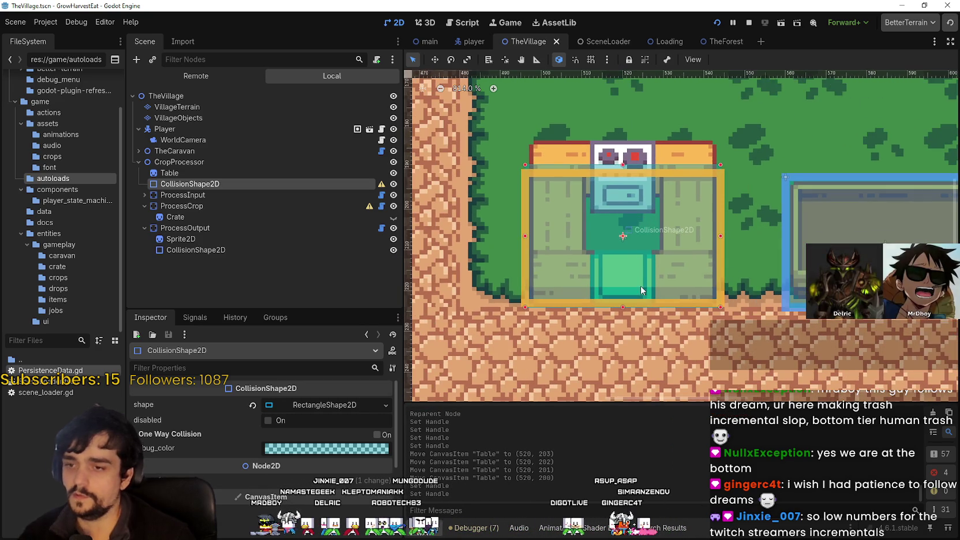
Drag the collision shape's right edge so the rectangle fits the stove counter sprite.
scroll(612, 248, up, 1)
scroll(563, 251, right, 2)
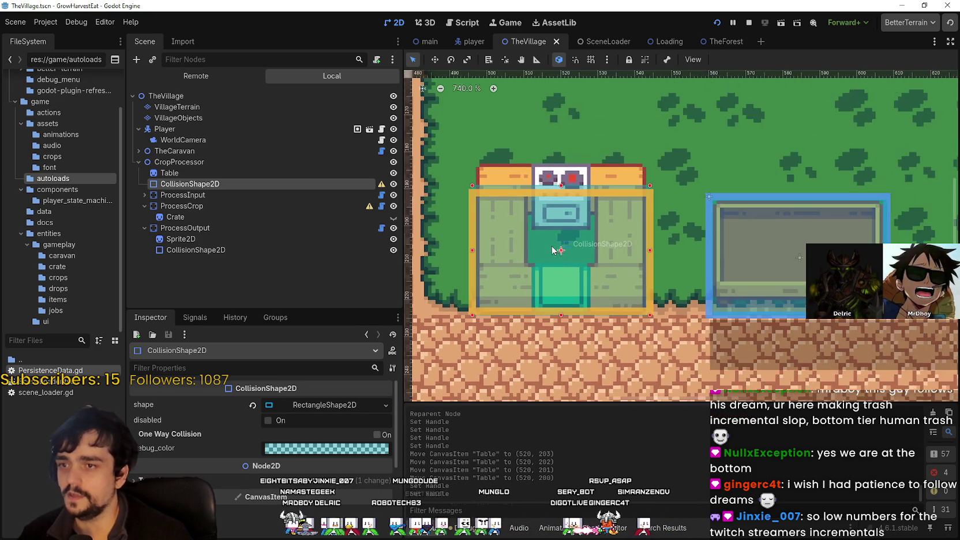
scroll(493, 248, up, 1)
scroll(497, 248, up, 1)
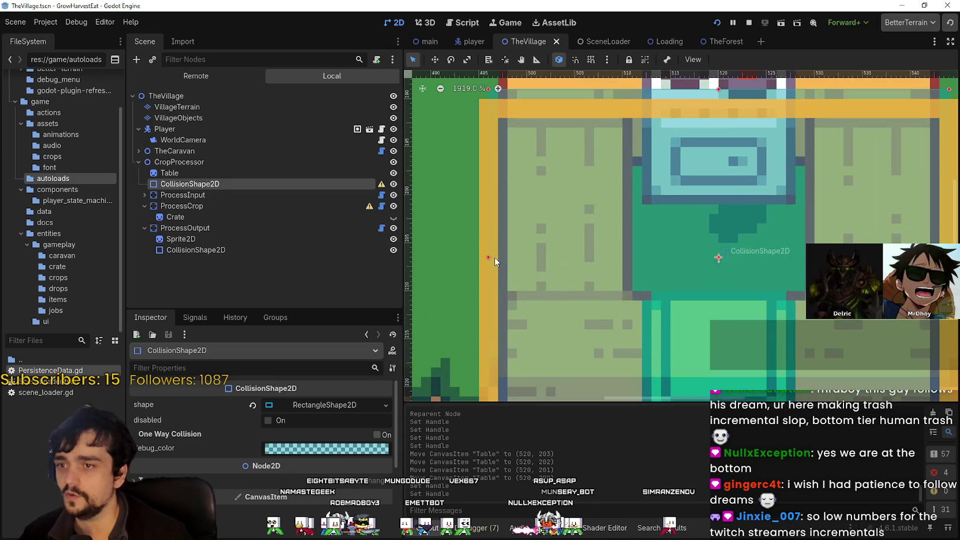
scroll(493, 257, down, 1)
scroll(493, 257, right, 1)
scroll(756, 259, up, 1)
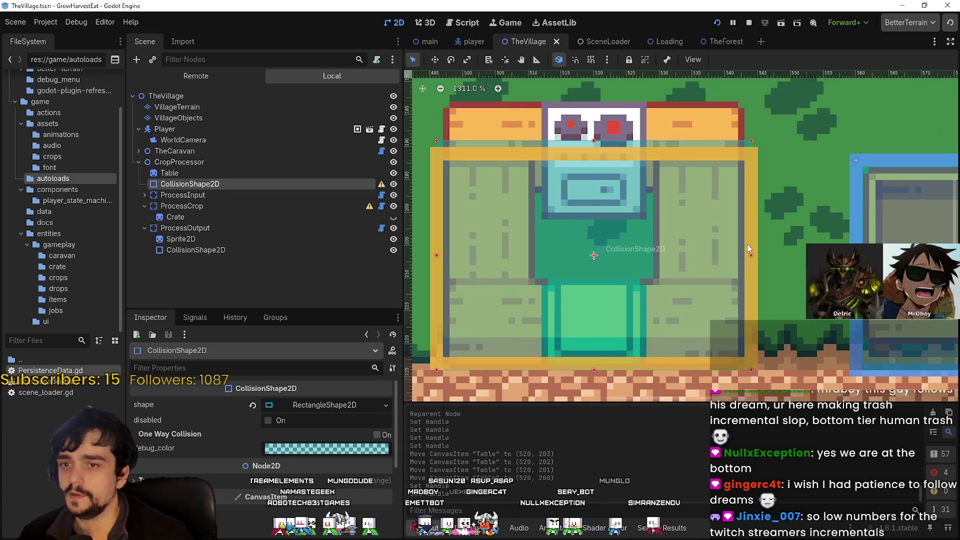
drag(755, 259, 753, 260)
scroll(570, 248, left, 3)
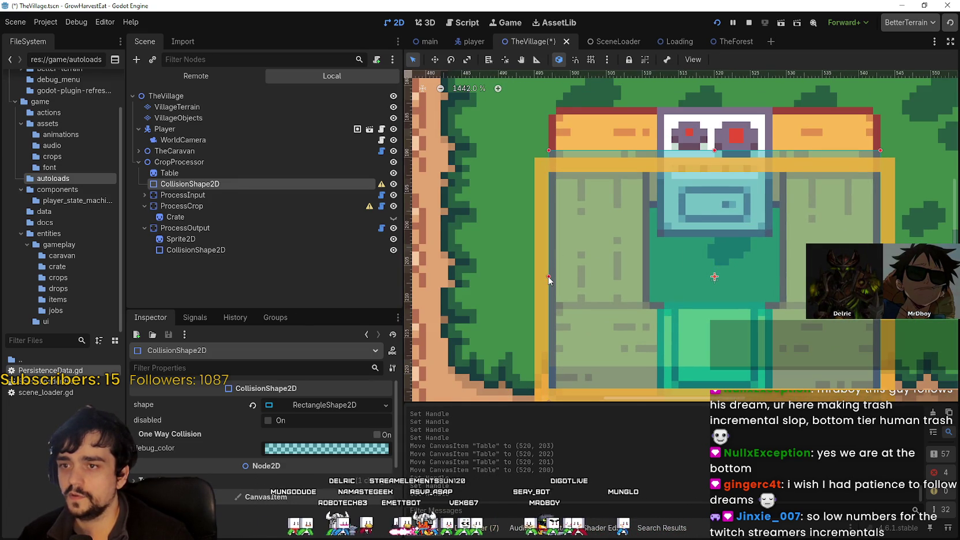
scroll(690, 285, down, 2)
Save TheVillage scene with the resized collision rectangle.
key(ctrl+s)
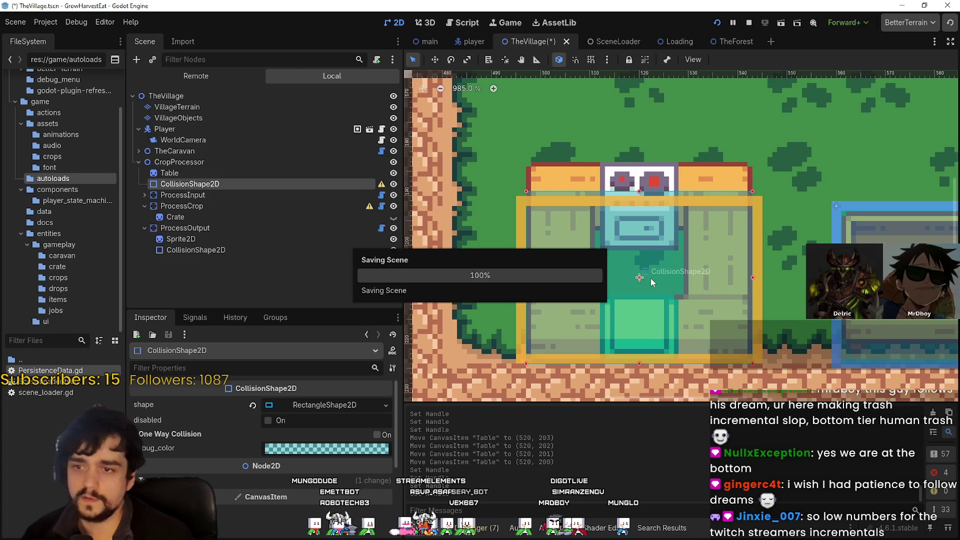
scroll(632, 275, right, 3)
scroll(600, 269, down, 1)
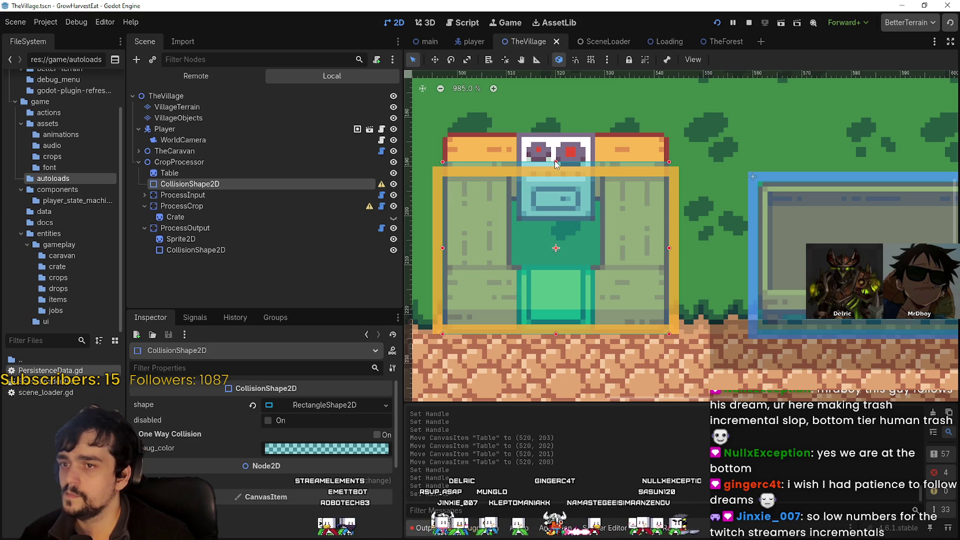
scroll(523, 226, down, 1)
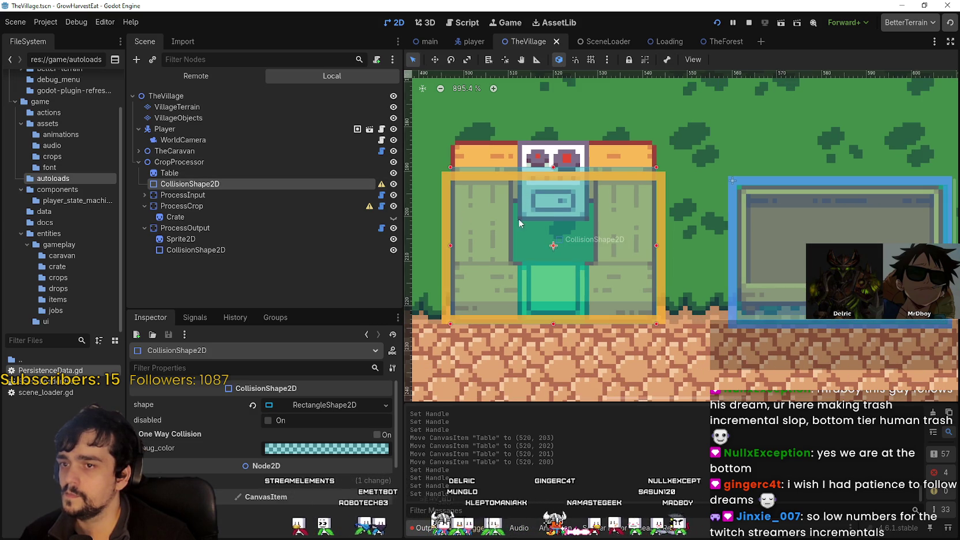
Show ProcessCrop's input/output drop fields and item types, then pan to the player and path.
click(180, 205)
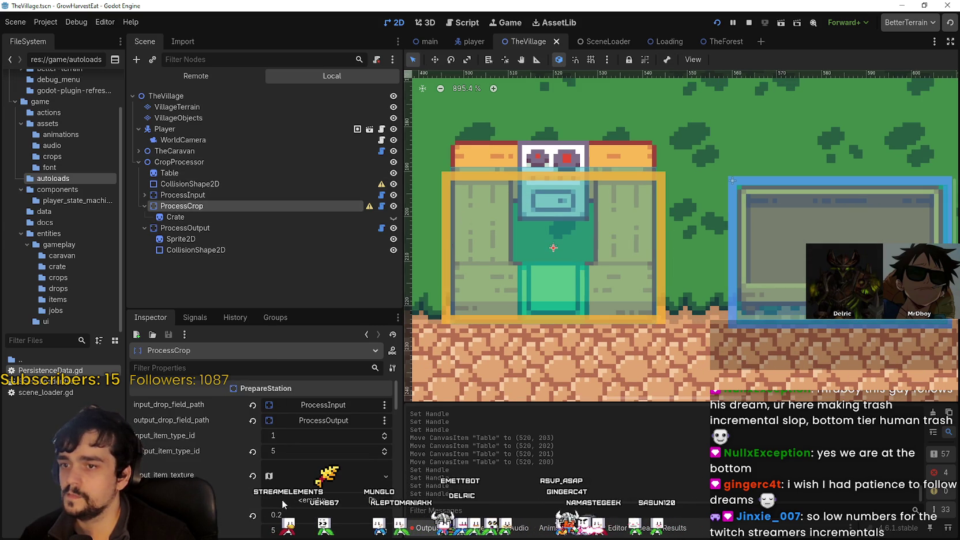
scroll(363, 456, down, 1)
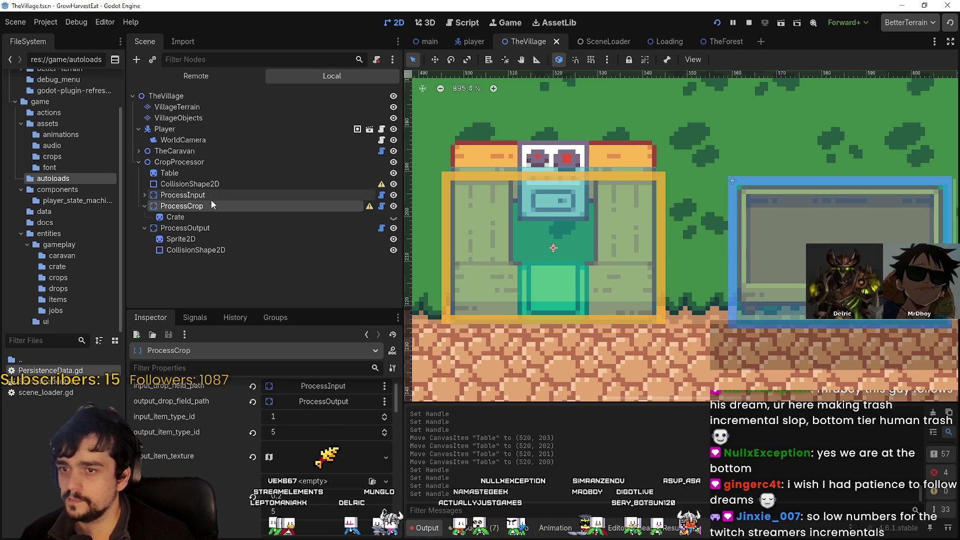
scroll(563, 241, down, 1)
scroll(564, 237, down, 1)
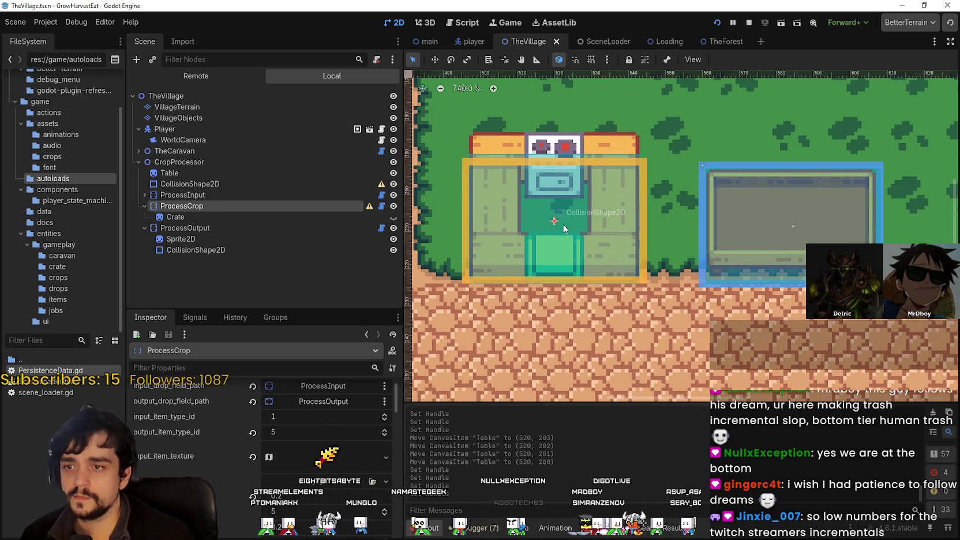
scroll(555, 260, down, 2)
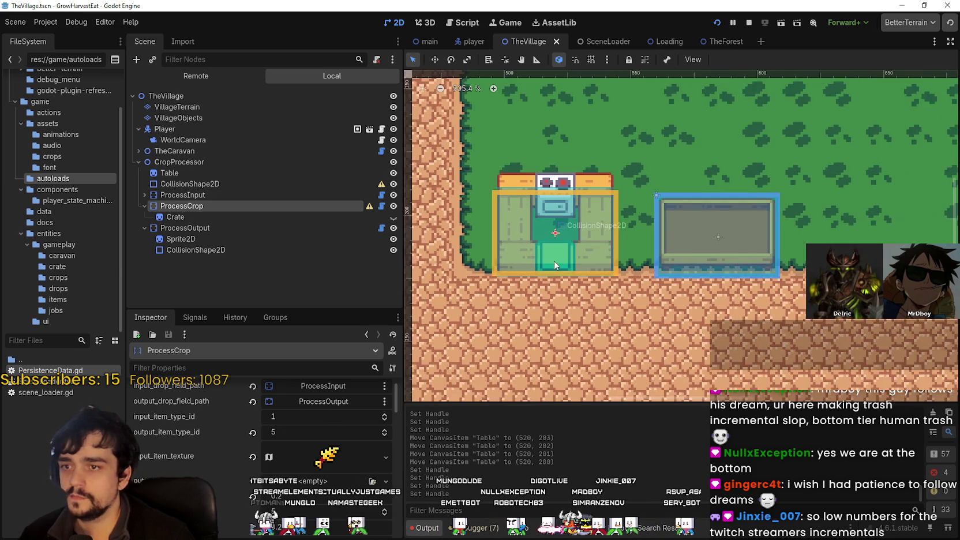
mouse_move(554, 260)
mouse_down()
mouse_move(636, 230)
mouse_move(743, 242)
mouse_move(814, 277)
mouse_move(751, 299)
mouse_up()
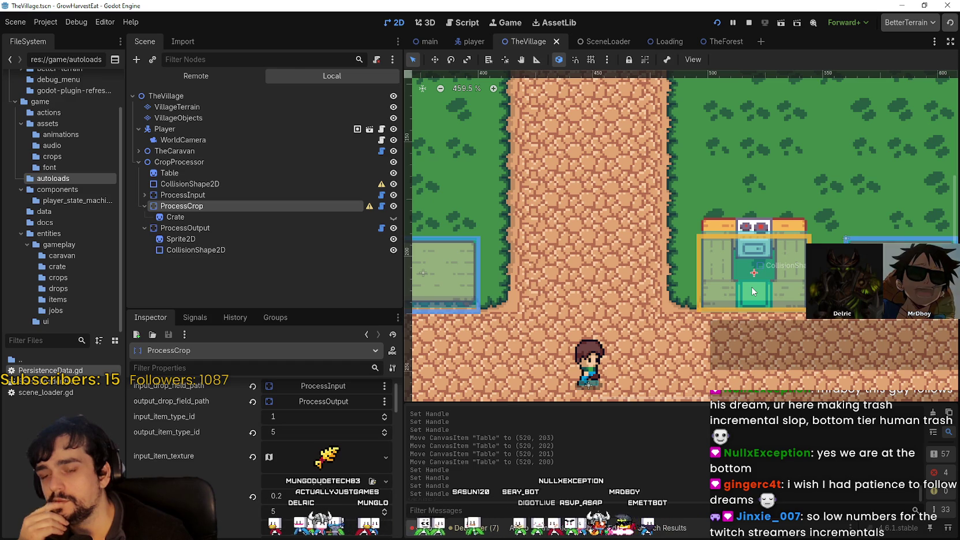
Shift and zoom the village view around the counter station to check its placement.
scroll(753, 291, right, 5)
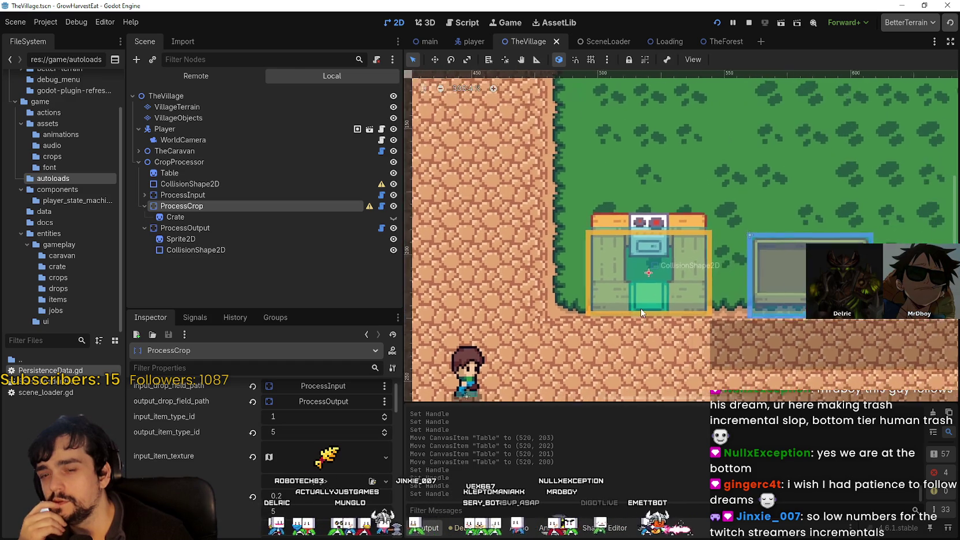
drag(743, 312, 613, 298)
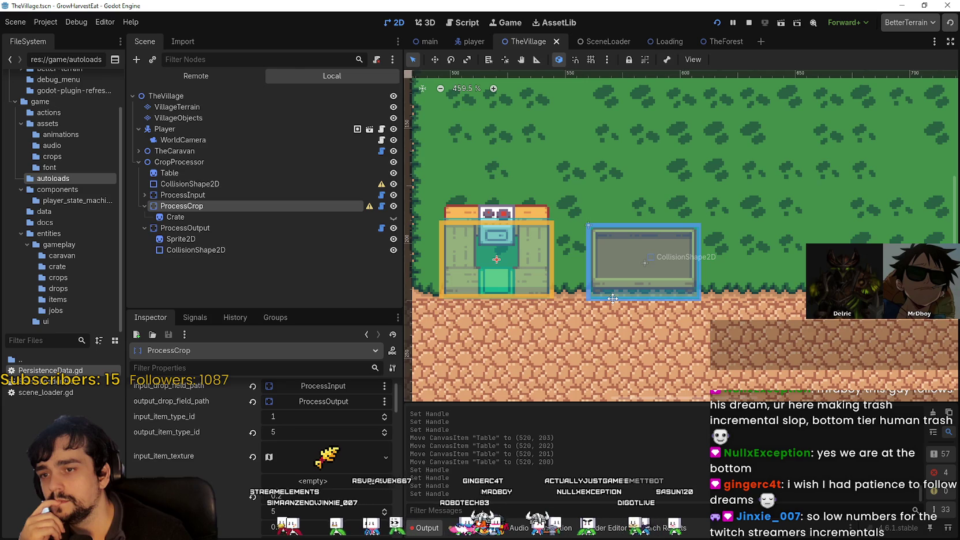
scroll(613, 299, down, 2)
scroll(603, 249, up, 3)
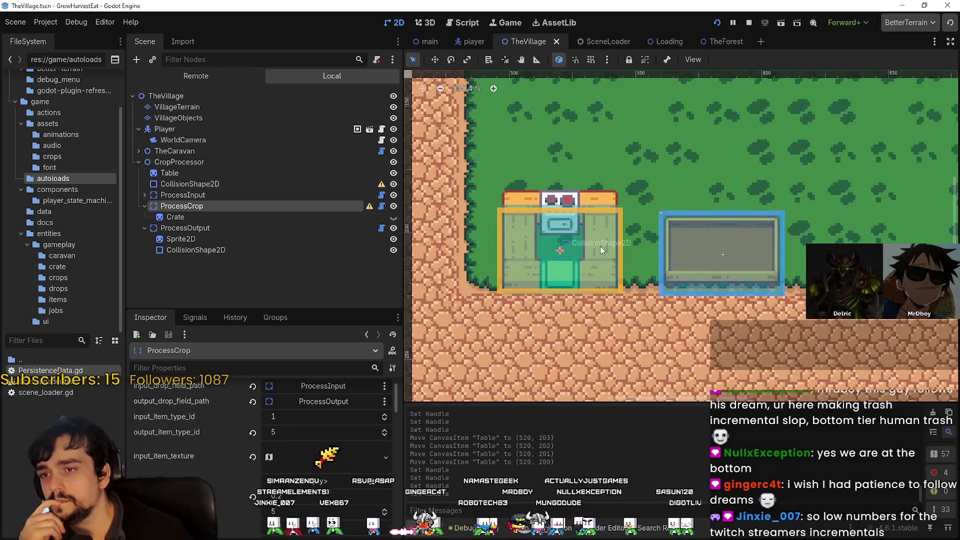
scroll(603, 246, up, 1)
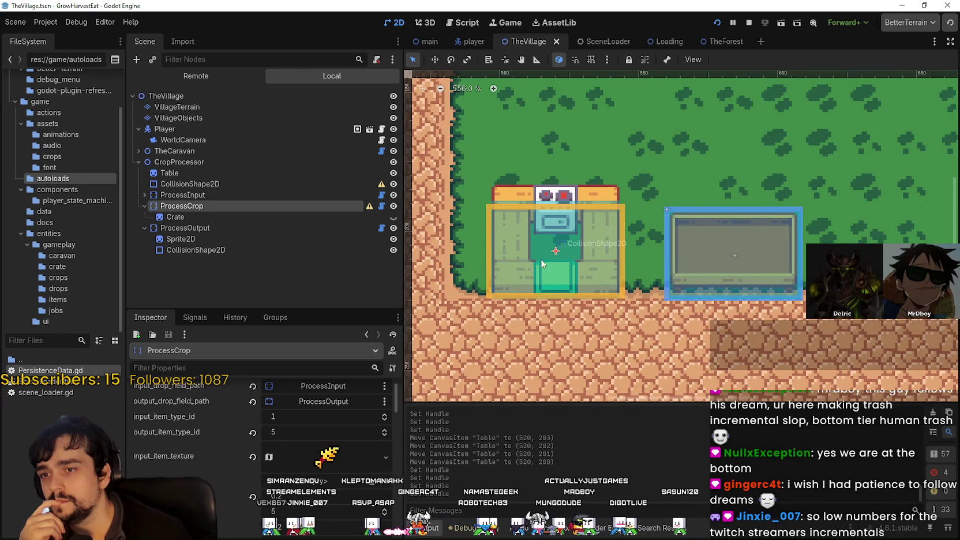
scroll(553, 251, left, 2)
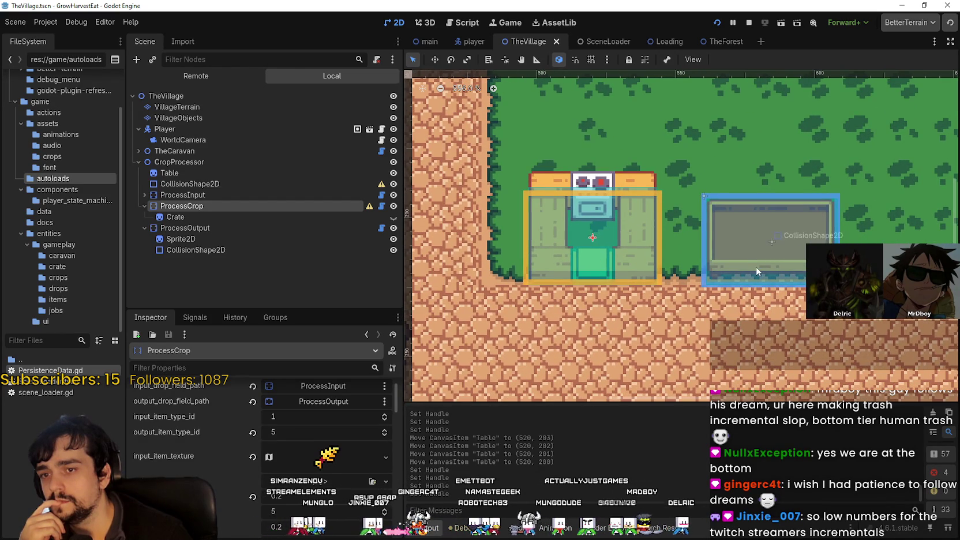
scroll(498, 336, down, 4)
scroll(607, 295, left, 3)
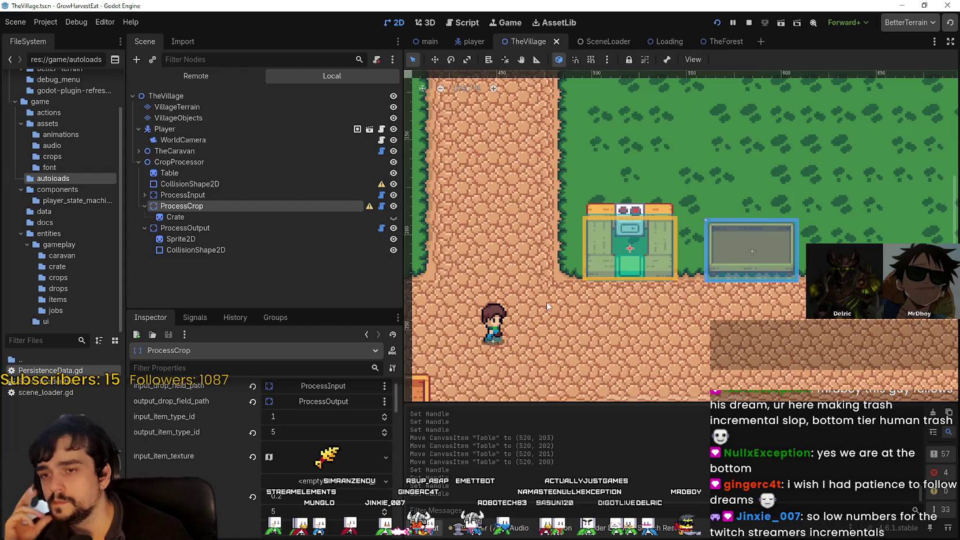
scroll(558, 308, left, 3)
scroll(682, 284, left, 2)
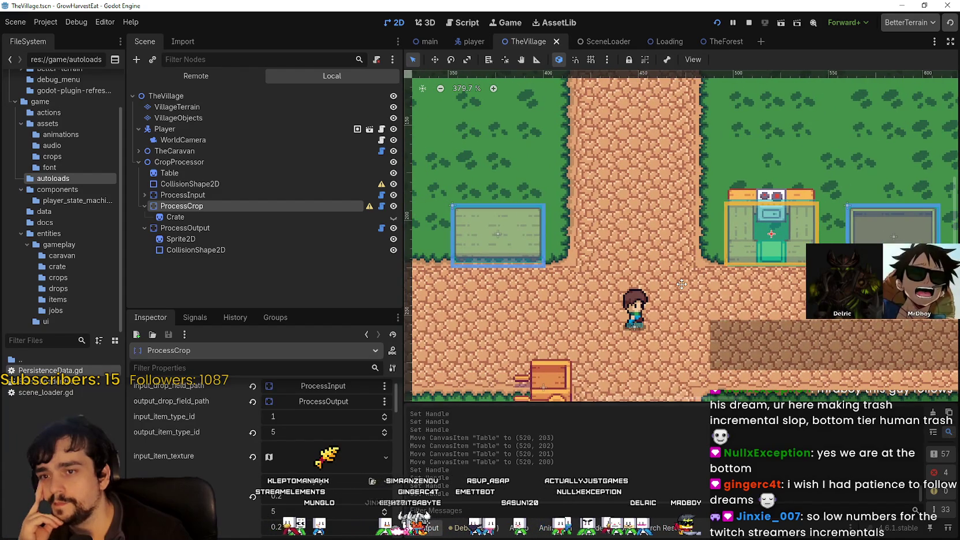
Recentre the view on the path, storage area and player, then switch to Steam's game library.
mouse_move(681, 284)
mouse_down()
mouse_move(619, 296)
mouse_move(722, 309)
mouse_up()
scroll(722, 313, down, 1)
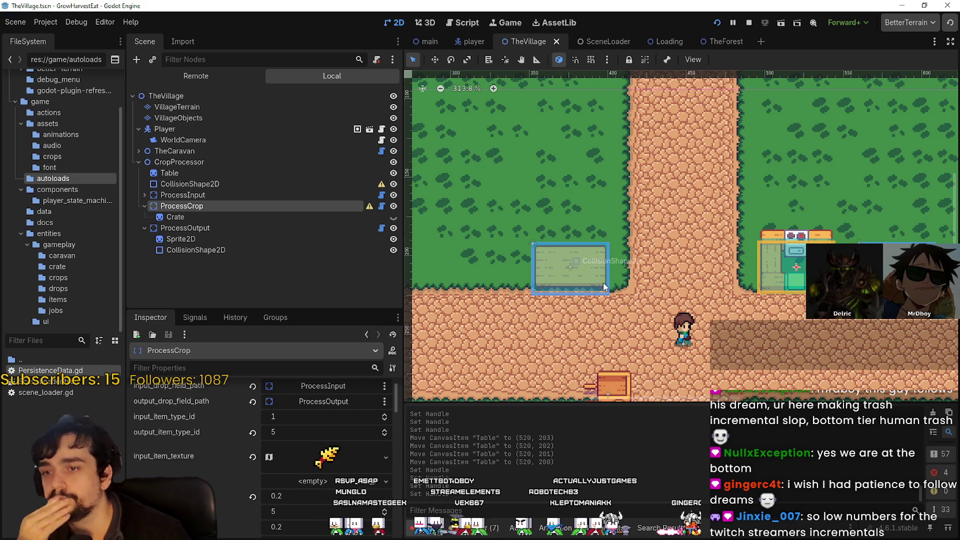
scroll(600, 282, up, 2)
scroll(590, 279, down, 1)
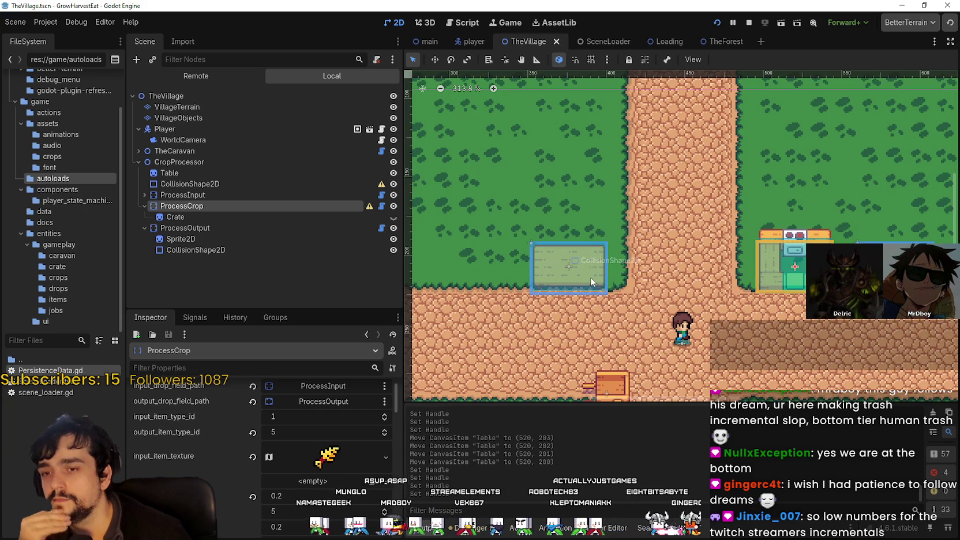
scroll(591, 276, up, 2)
drag(742, 287, 673, 289)
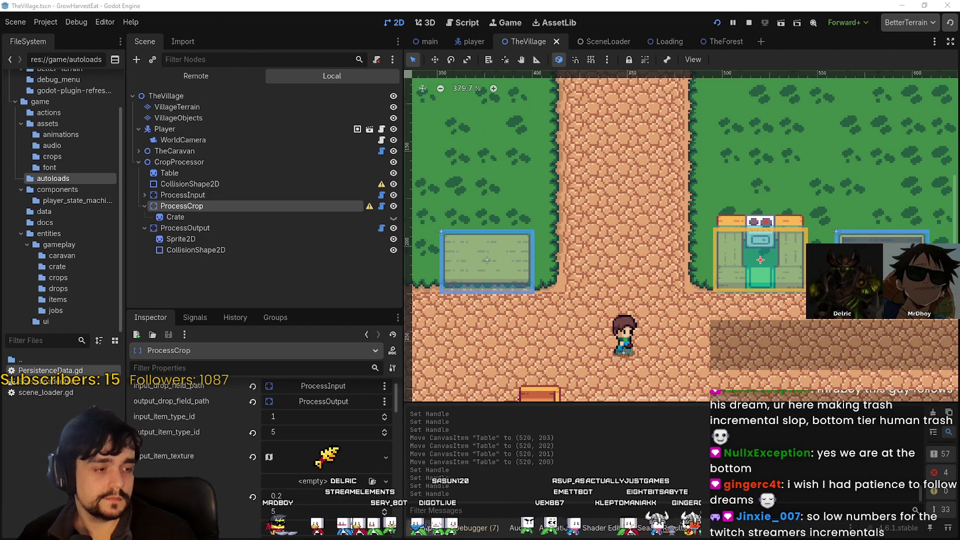
key(alt+Tab)
click(310, 34)
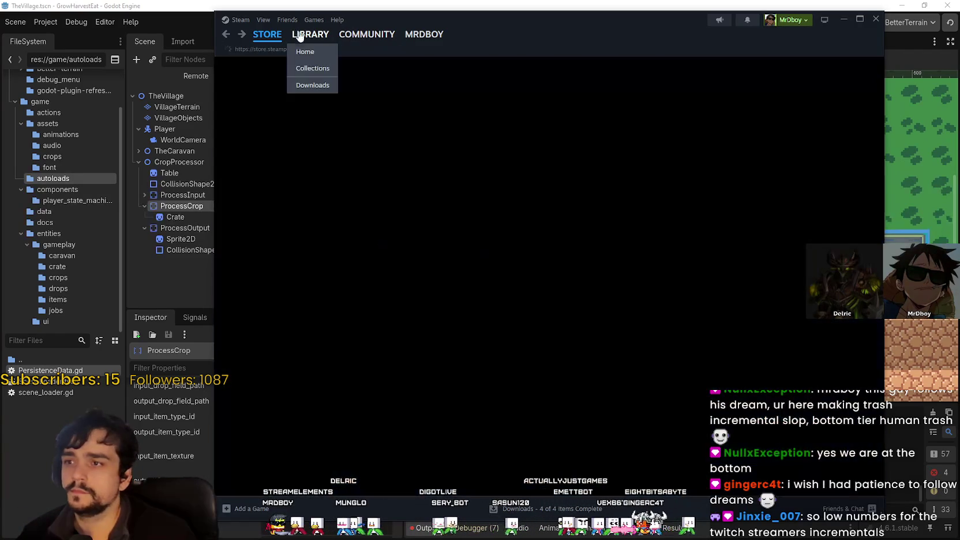
Launch Shelldiver from its Steam library page and return to the Godot editor.
click(312, 151)
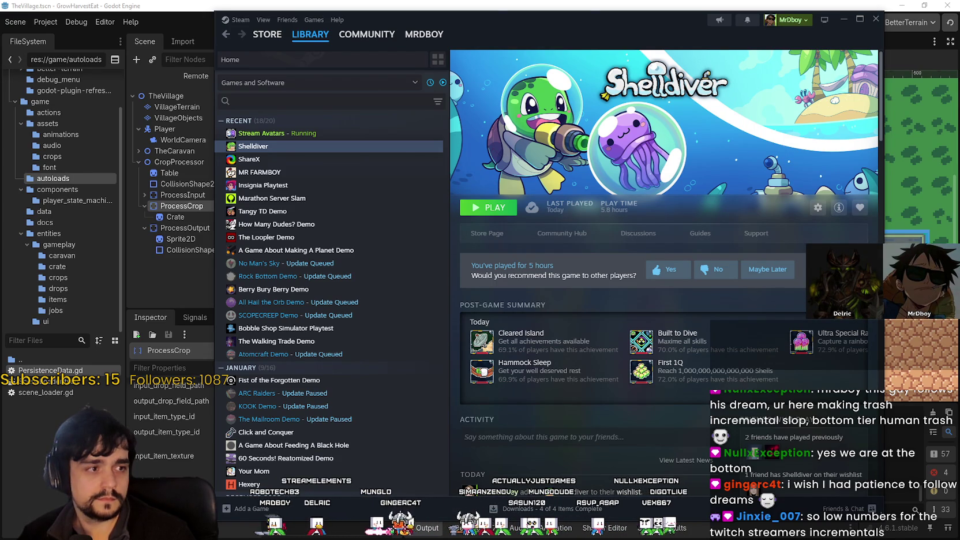
click(490, 214)
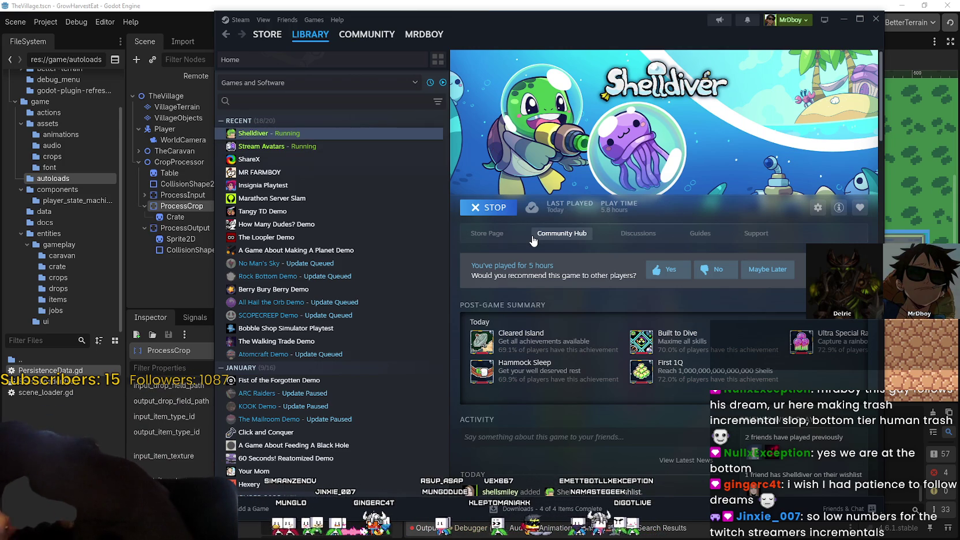
click(595, 4)
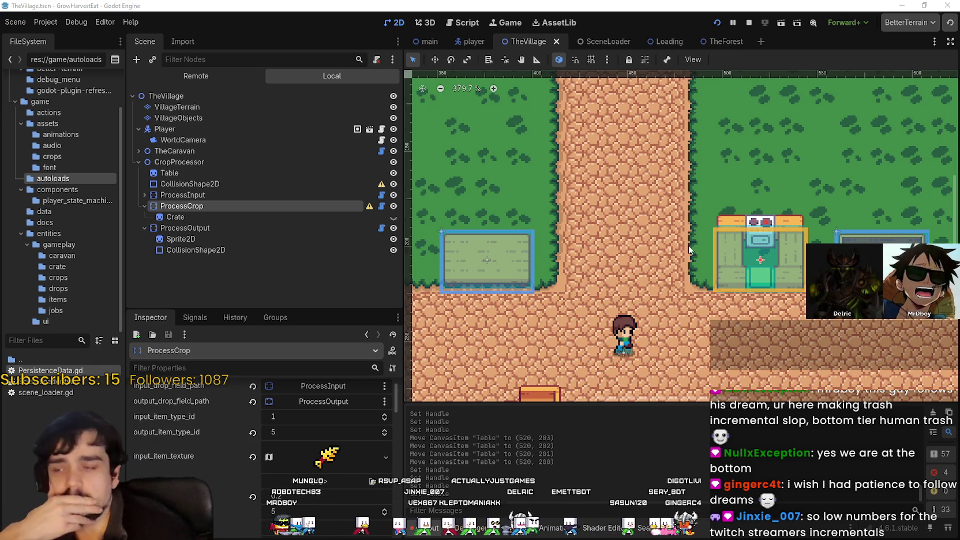
Zoom the Godot viewport, then switch to the Market Objects sprite sheet in Aseprite.
scroll(689, 245, down, 2)
scroll(705, 290, up, 3)
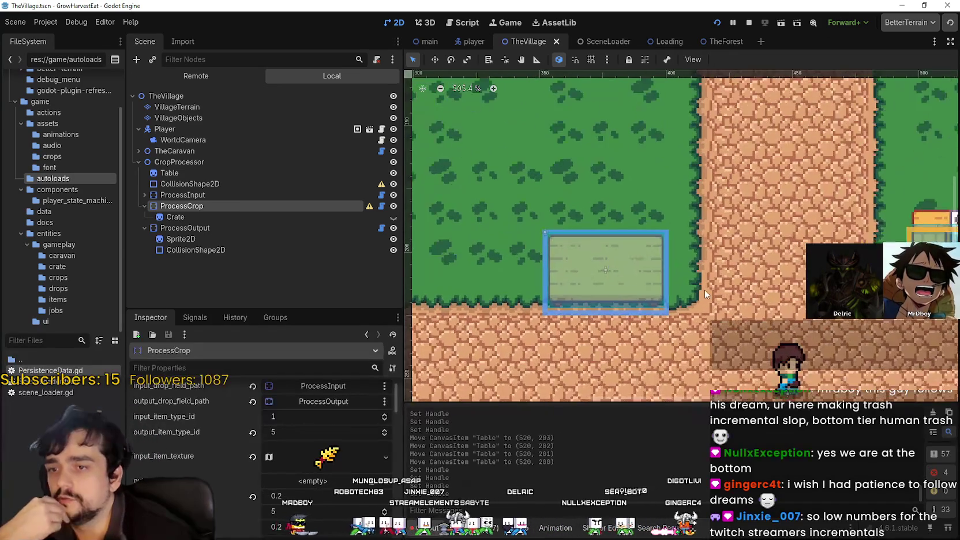
scroll(705, 290, up, 1)
key(alt+Tab)
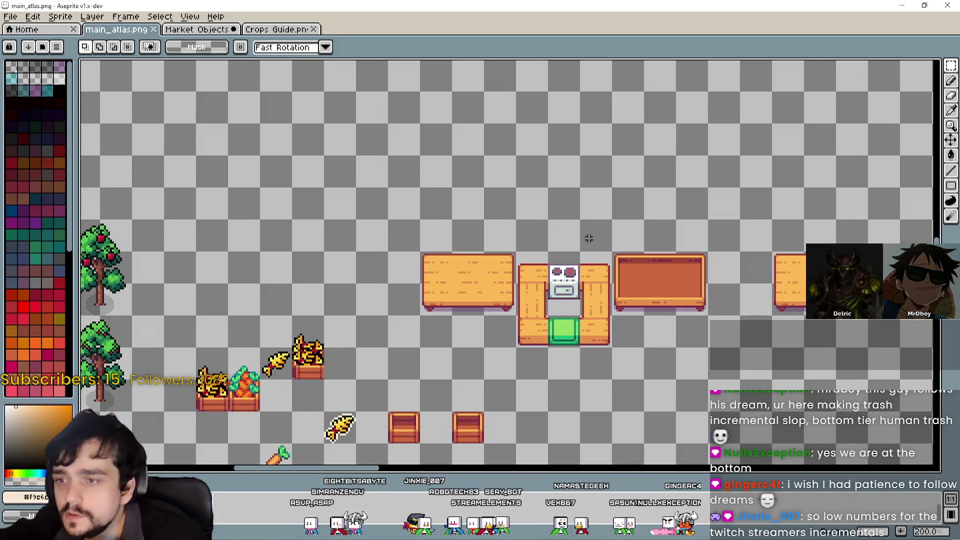
click(217, 30)
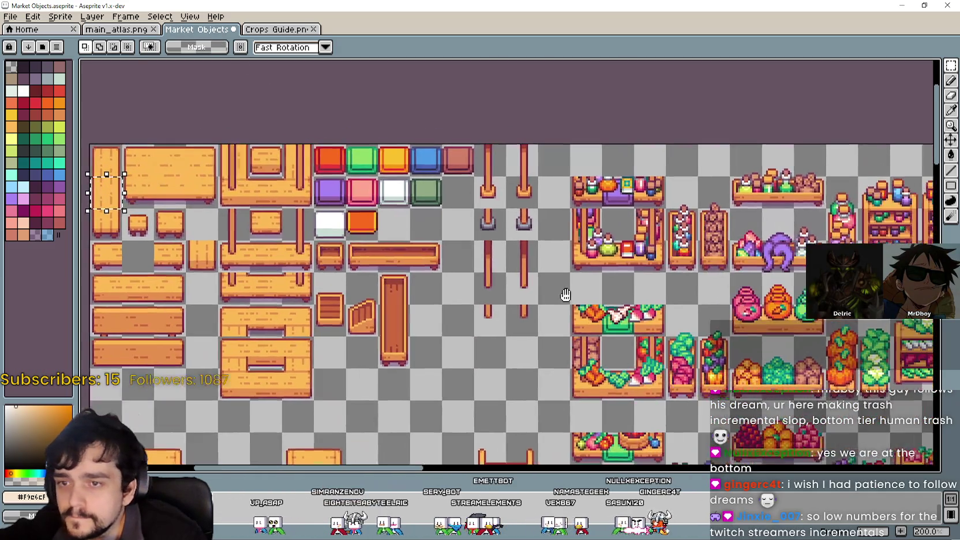
Zoom and pan across the Market Objects sheet to view its counter pieces, coloured tiles and produce stalls.
scroll(626, 279, up, 1)
scroll(620, 276, down, 2)
mouse_move(574, 329)
mouse_down()
mouse_move(546, 313)
mouse_move(515, 247)
mouse_move(394, 184)
mouse_move(457, 297)
mouse_up()
scroll(395, 185, down, 2)
scroll(456, 298, up, 3)
scroll(607, 358, down, 2)
scroll(505, 329, up, 1)
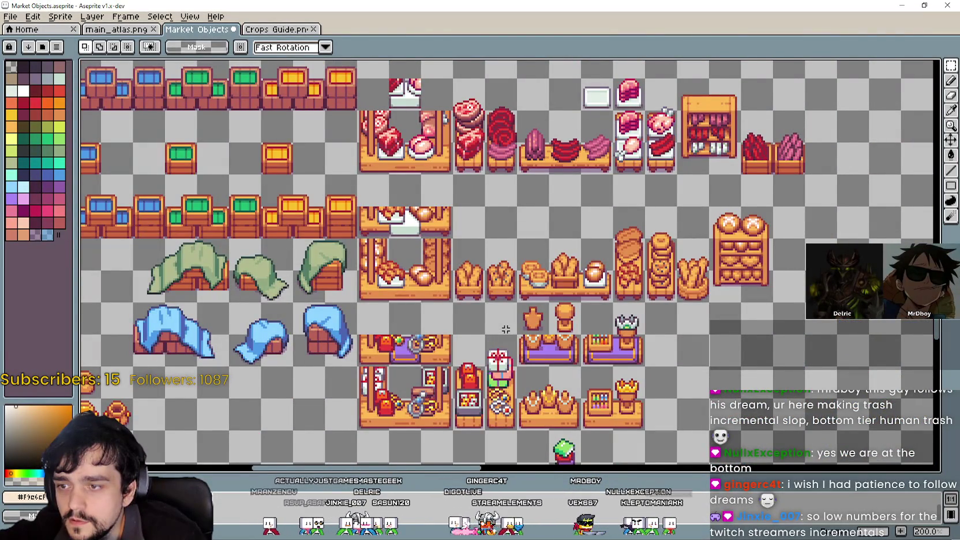
scroll(505, 329, down, 1)
scroll(496, 251, up, 1)
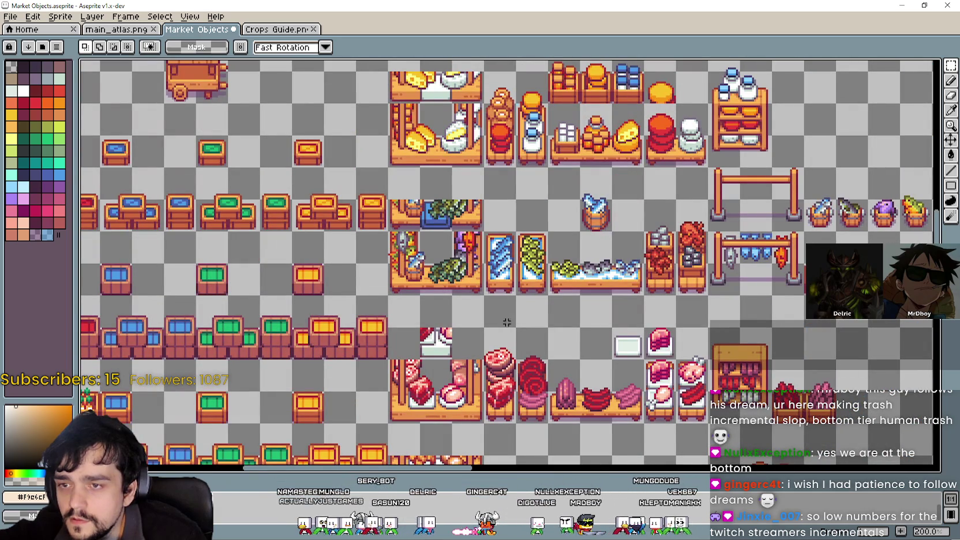
mouse_move(497, 301)
mouse_down()
mouse_move(633, 349)
mouse_move(568, 336)
mouse_up()
scroll(573, 335, up, 5)
scroll(573, 335, right, 2)
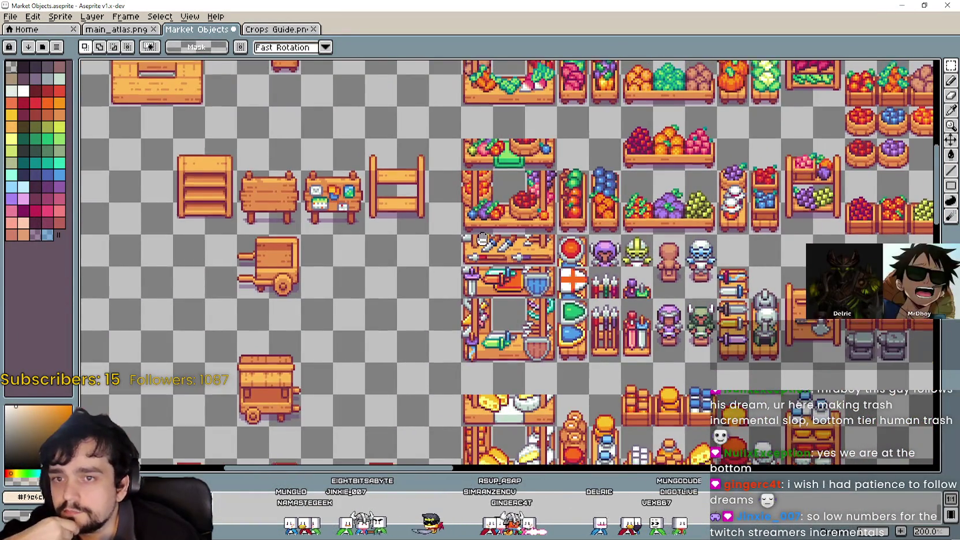
mouse_move(483, 236)
mouse_down()
mouse_move(579, 336)
mouse_move(622, 340)
mouse_move(555, 371)
mouse_move(536, 337)
mouse_move(546, 331)
mouse_up()
scroll(555, 371, up, 4)
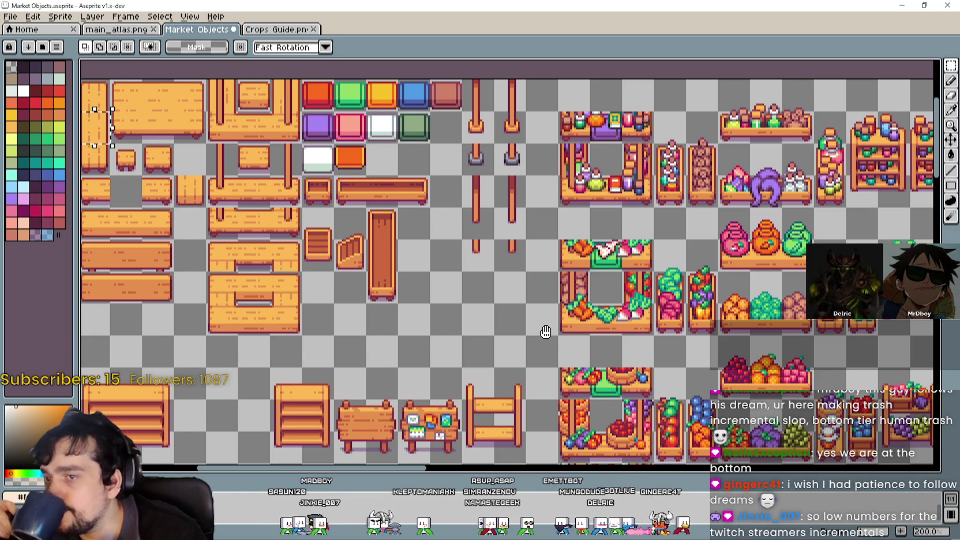
drag(546, 331, 543, 330)
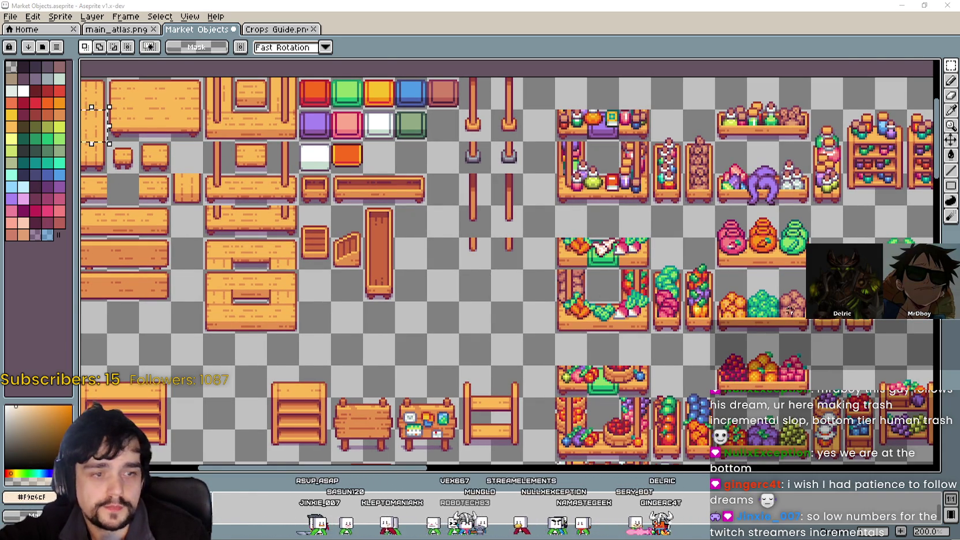
mouse_move(747, 349)
mouse_down()
mouse_move(632, 291)
mouse_move(566, 244)
mouse_move(570, 185)
mouse_up()
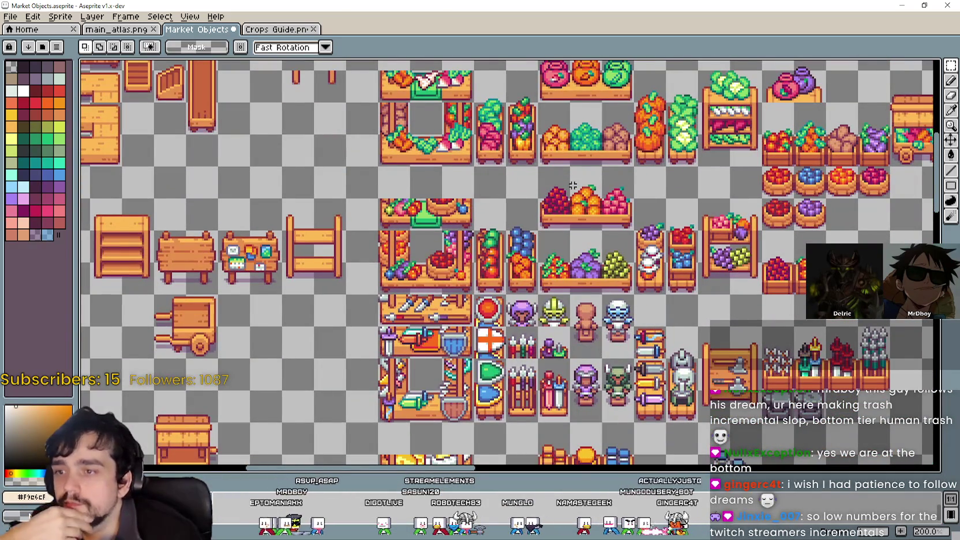
drag(508, 113, 494, 252)
mouse_move(365, 279)
mouse_down()
mouse_move(532, 332)
mouse_move(597, 294)
mouse_move(547, 259)
mouse_up()
drag(438, 202, 567, 326)
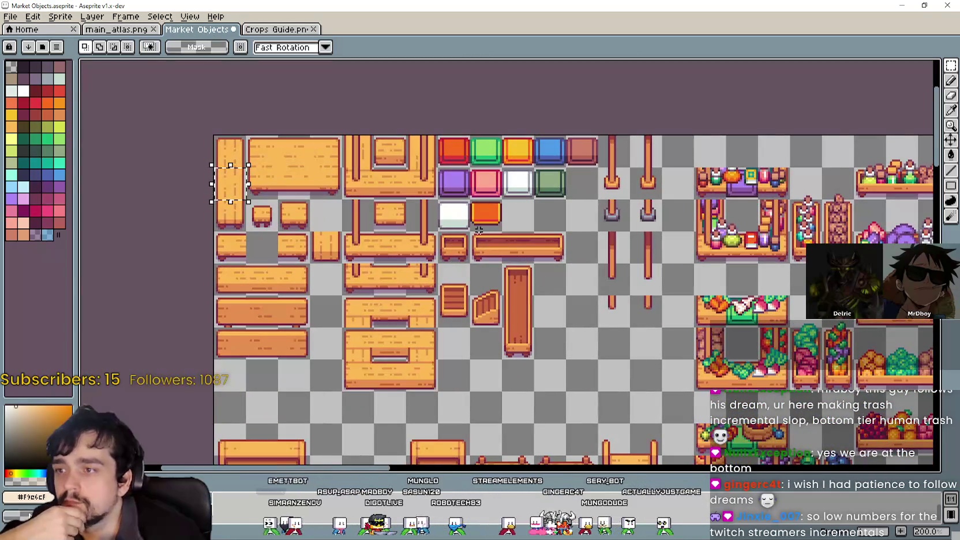
drag(583, 337, 512, 287)
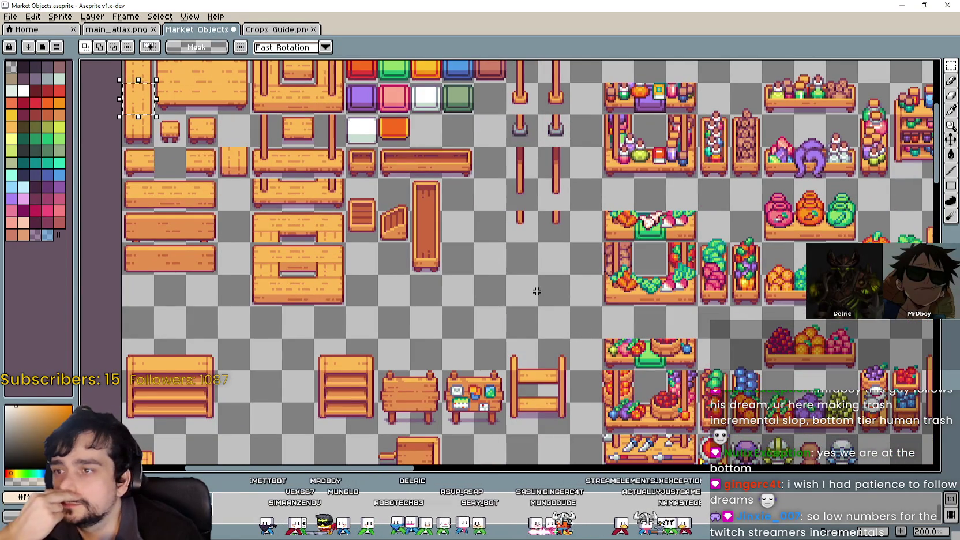
drag(648, 340, 545, 252)
drag(719, 382, 555, 154)
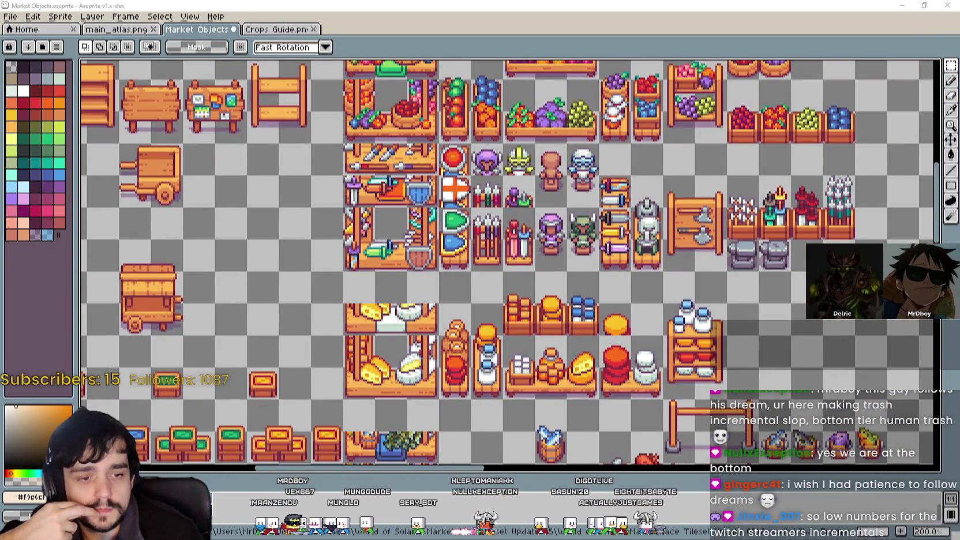
key(alt+Tab)
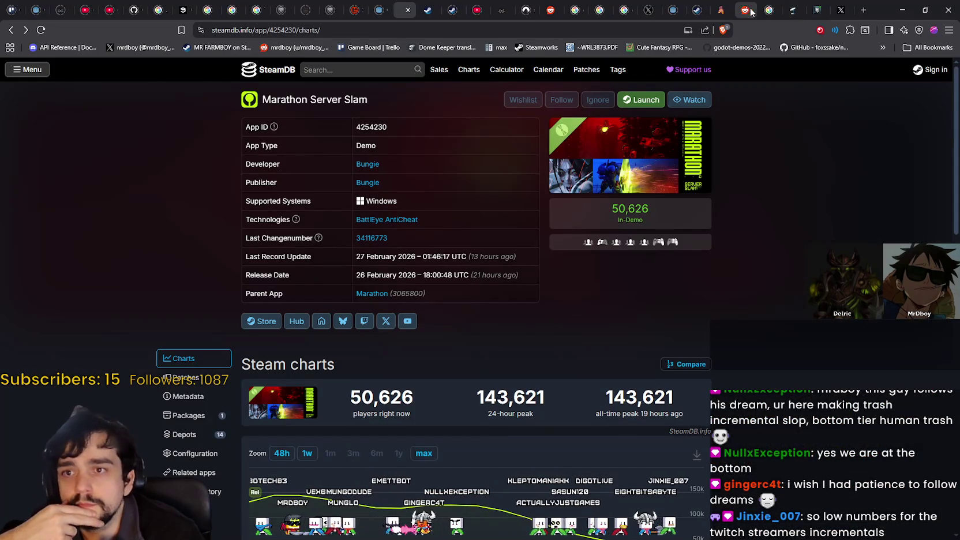
Open itch.io in a new browser tab and go to its game assets listing.
click(870, 12)
text(ir)
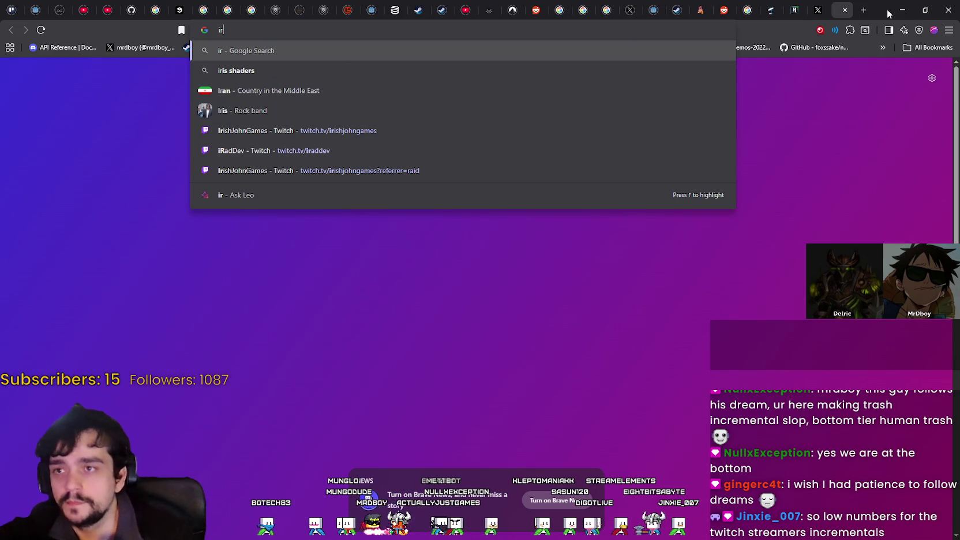
key(BackSpace)
text(tch.io)
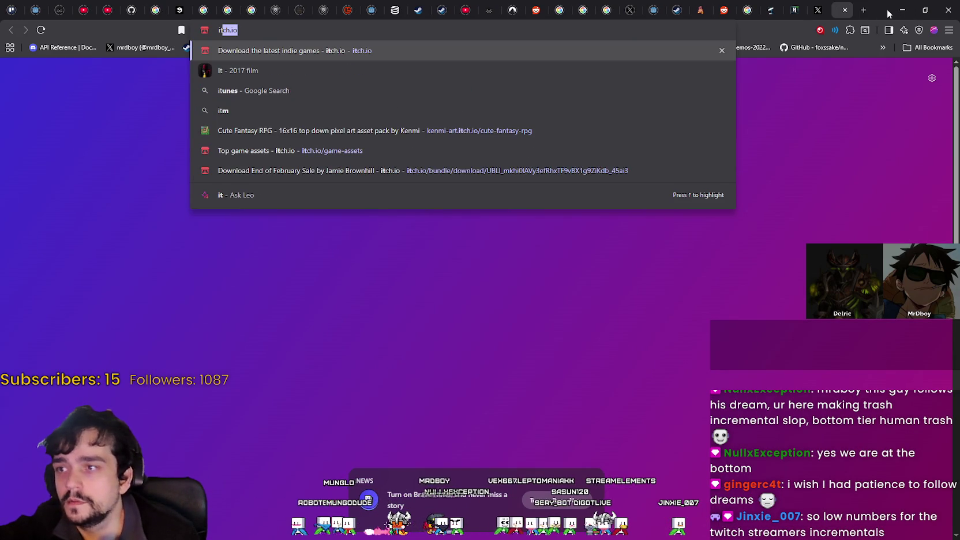
key(Return)
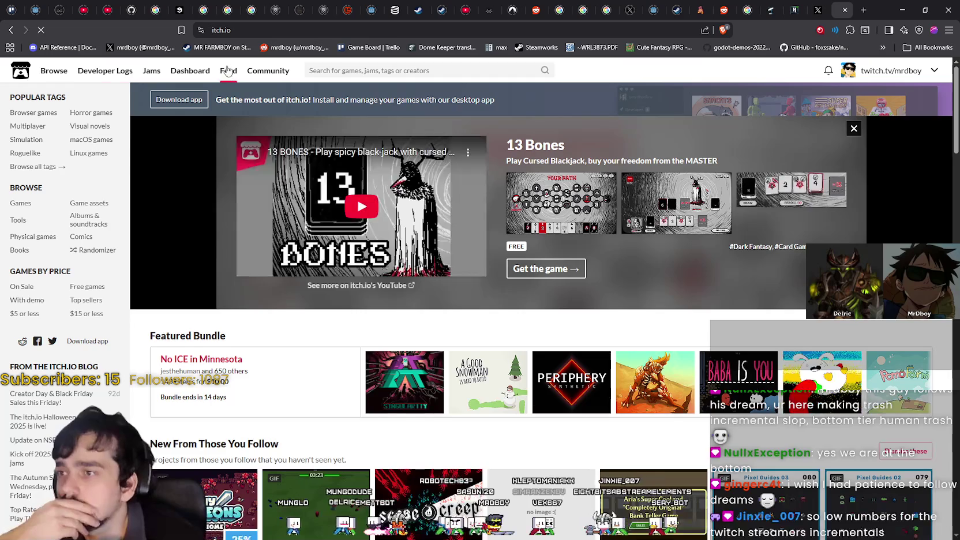
mouse_move(110, 74)
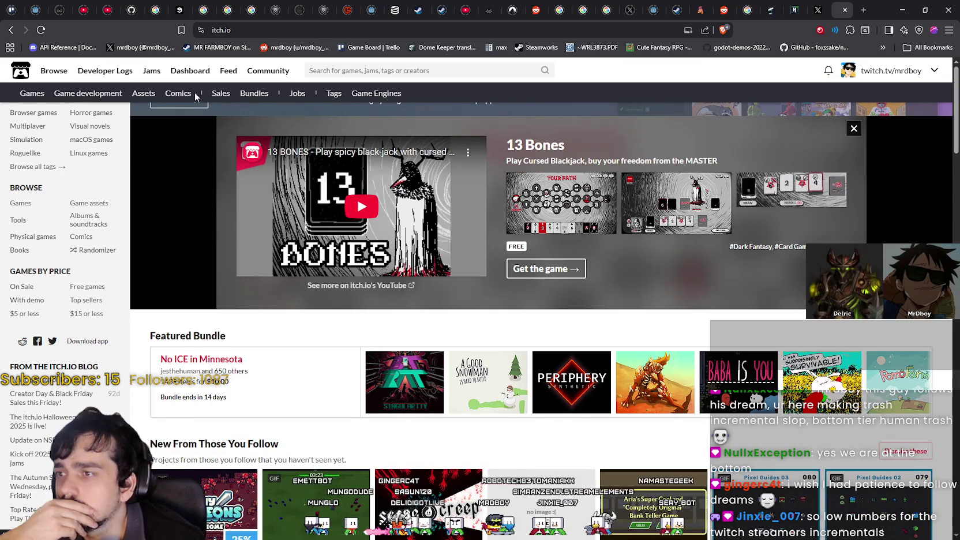
click(144, 94)
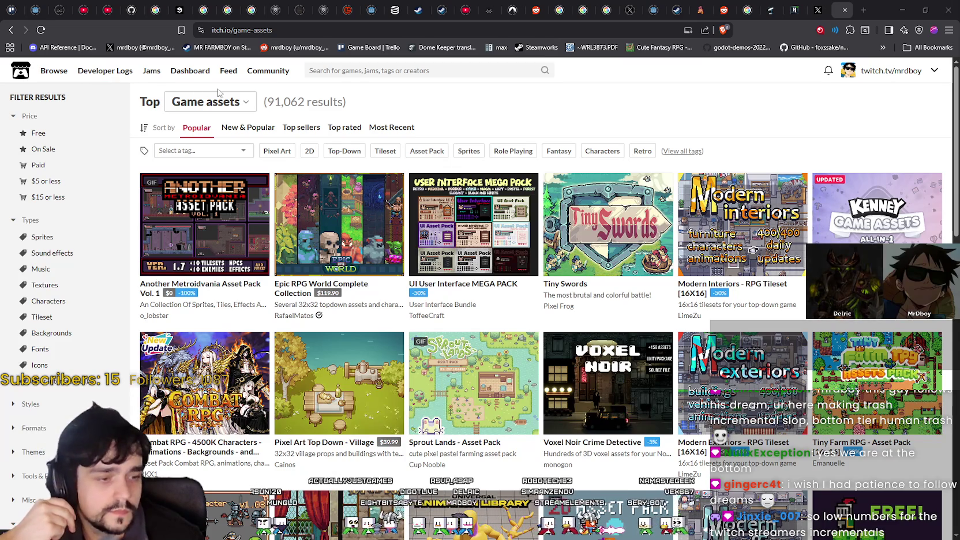
Go through the creator dashboard to My Library, showing Tiny Farm RPG and the Solaria packs.
mouse_move(55, 83)
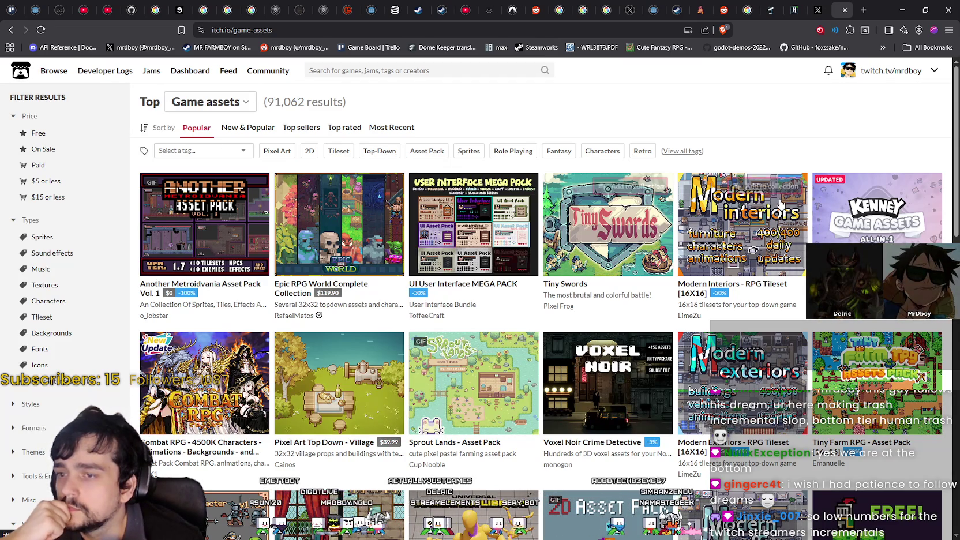
scroll(722, 372, down, 1)
scroll(722, 371, down, 4)
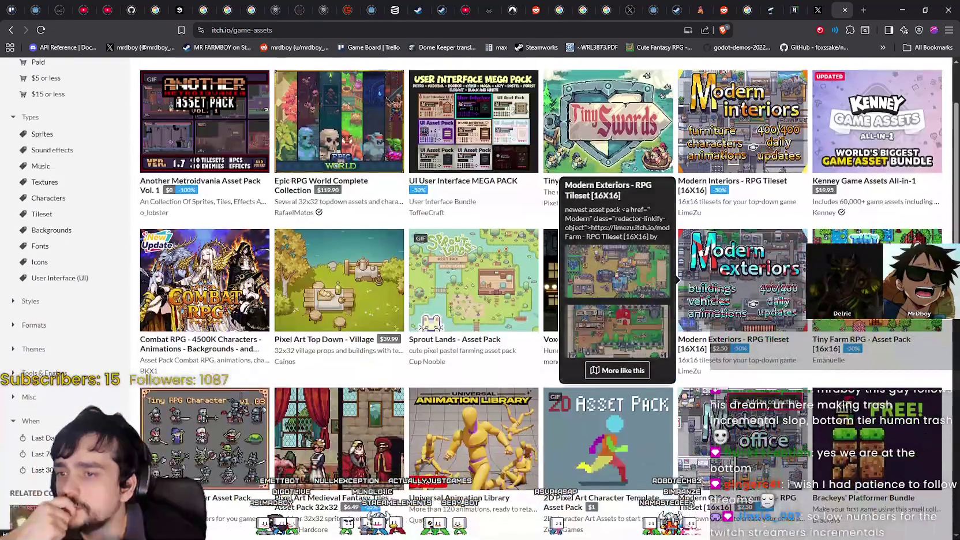
scroll(893, 121, up, 4)
scroll(893, 122, up, 1)
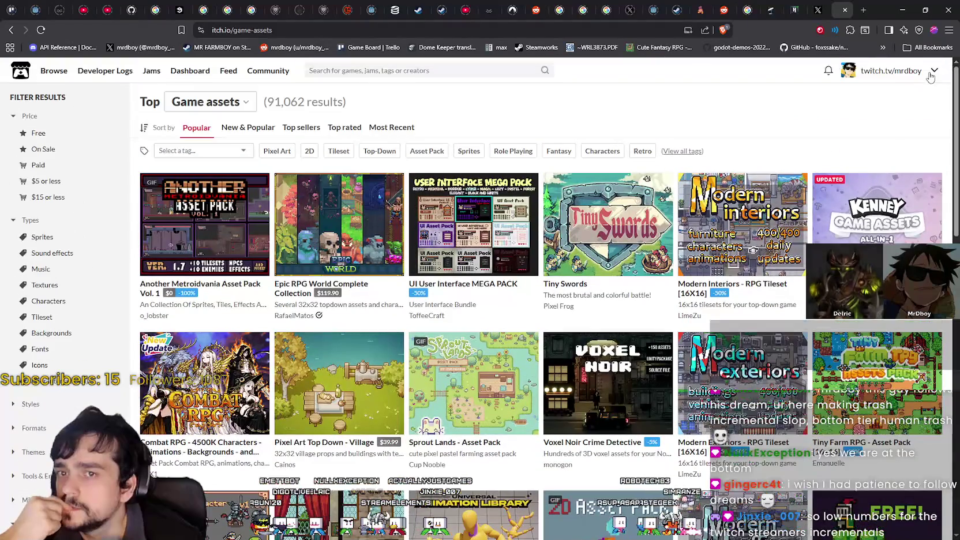
click(934, 71)
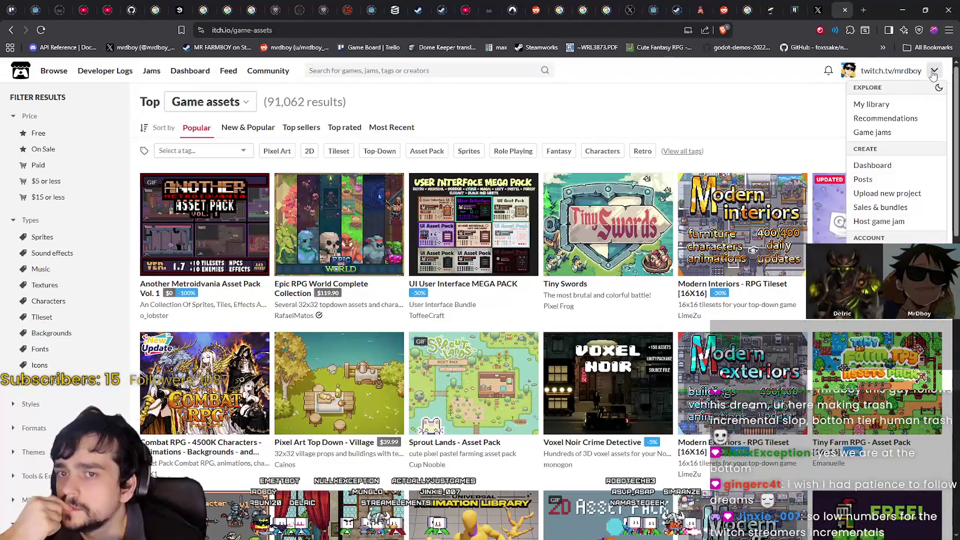
click(877, 166)
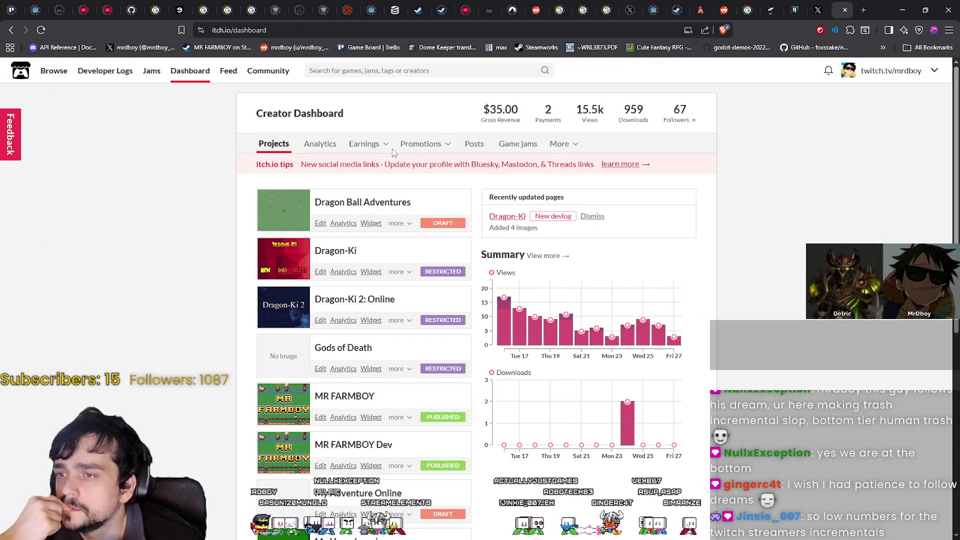
click(934, 71)
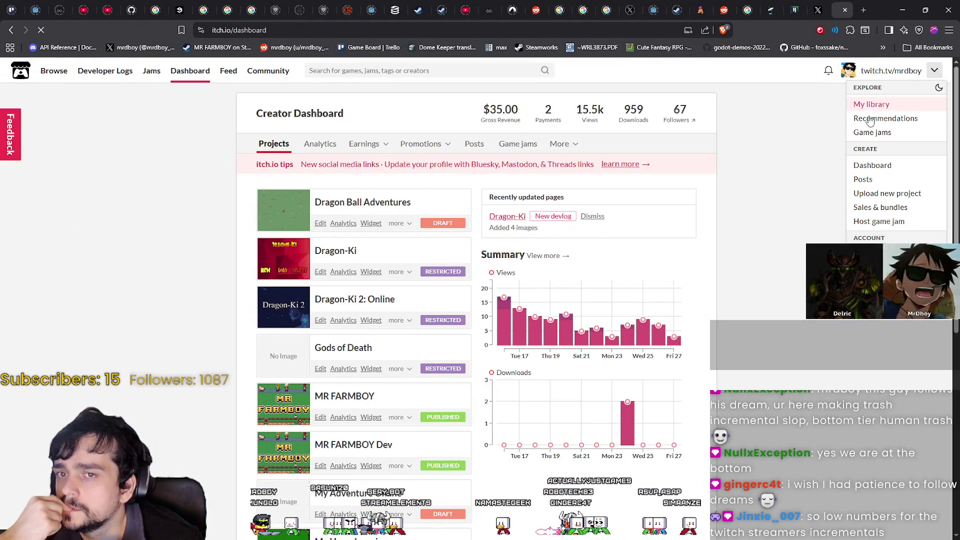
click(868, 101)
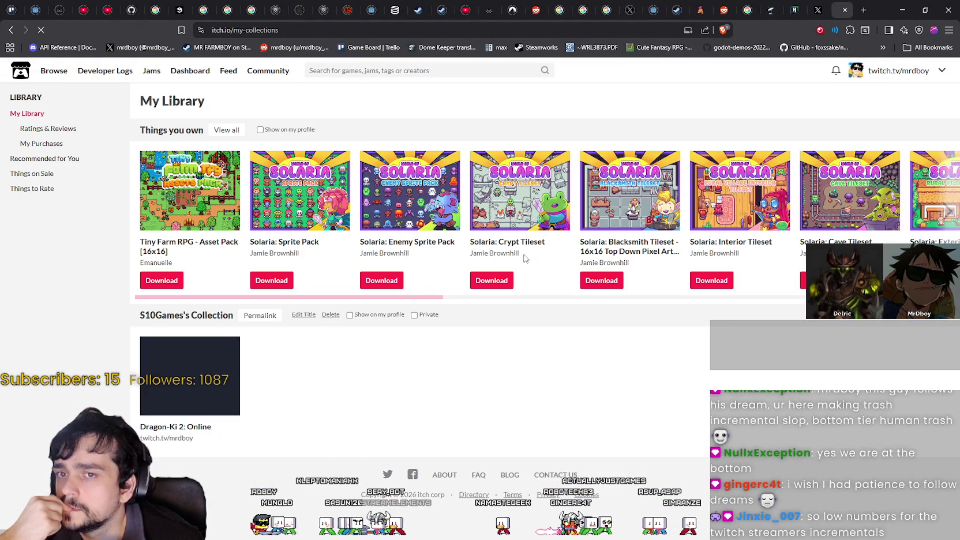
click(267, 245)
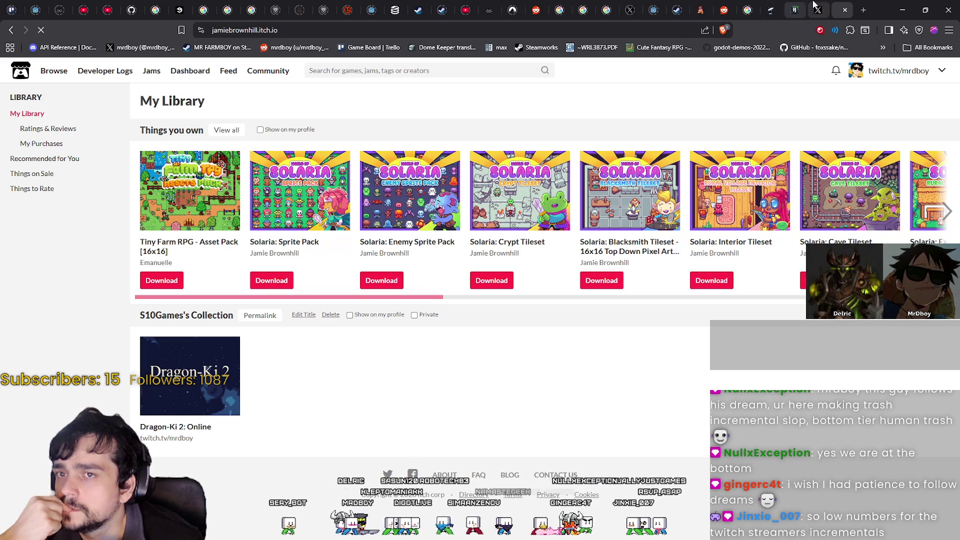
Scroll the Solaria creator's asset-pack grid, reviewing the Marketplace, Crops and Interior tilesets.
scroll(468, 334, down, 10)
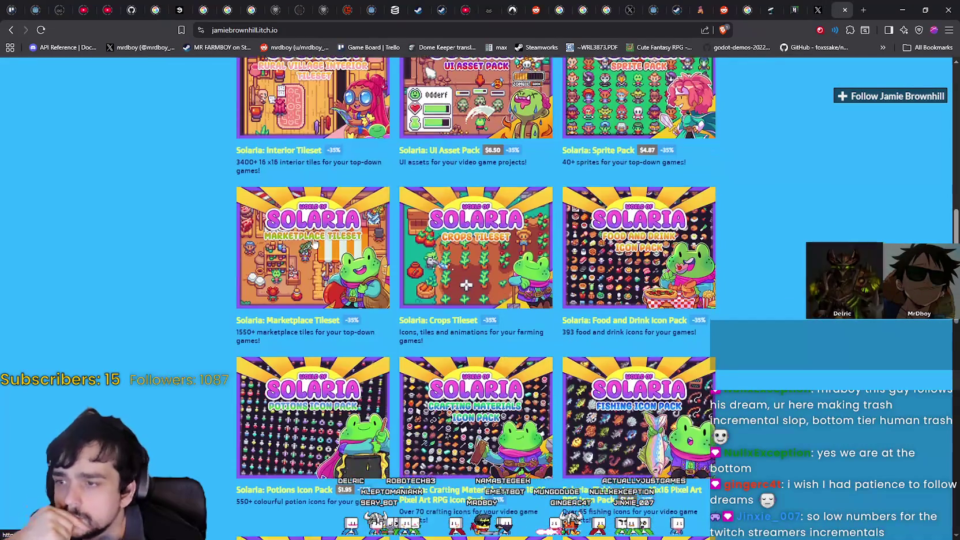
scroll(324, 265, up, 2)
scroll(334, 304, up, 2)
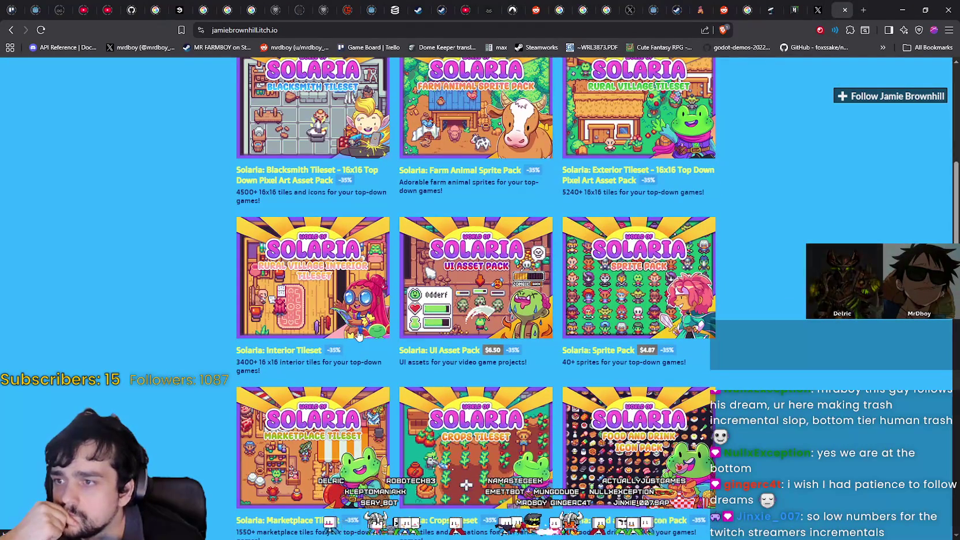
scroll(346, 317, down, 6)
scroll(358, 333, down, 5)
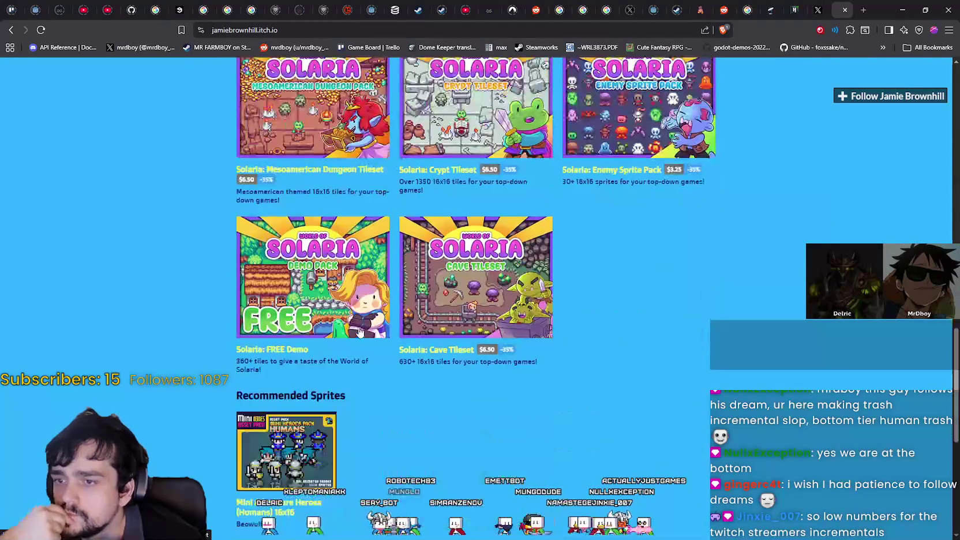
scroll(358, 329, up, 3)
scroll(358, 329, up, 7)
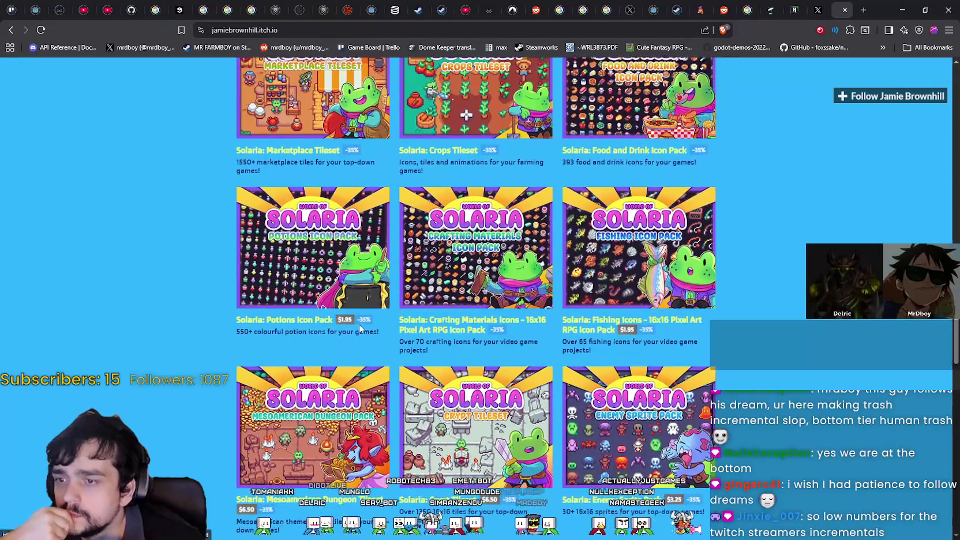
scroll(363, 333, up, 3)
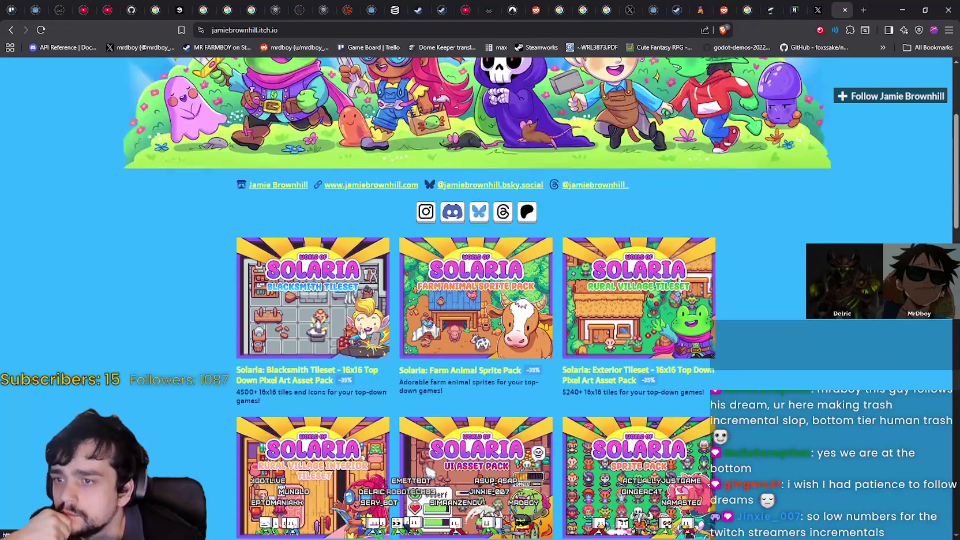
scroll(362, 333, down, 5)
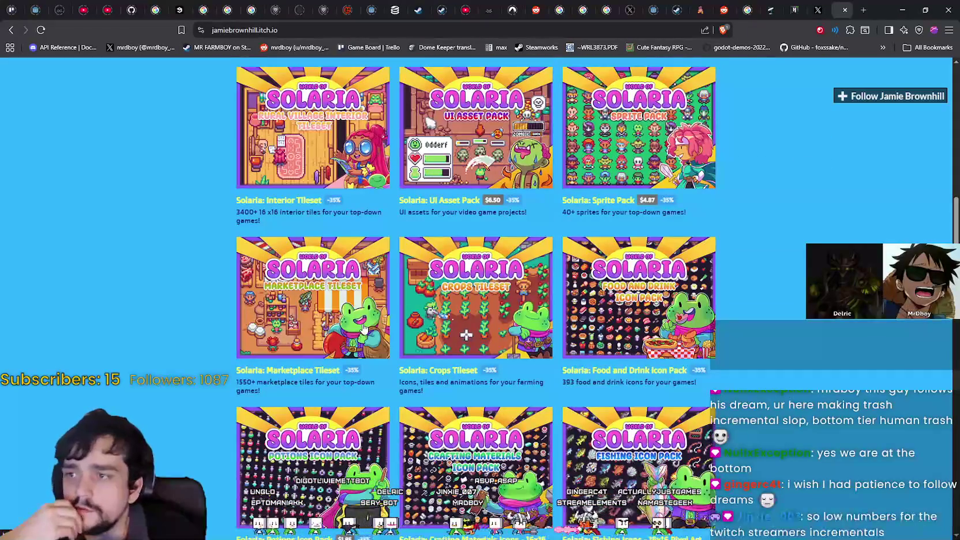
scroll(364, 329, down, 8)
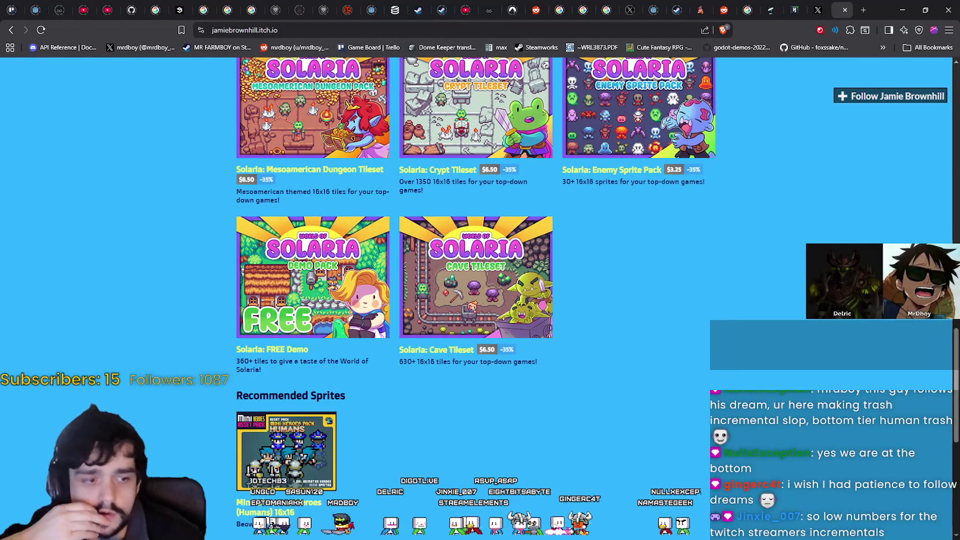
scroll(696, 422, up, 5)
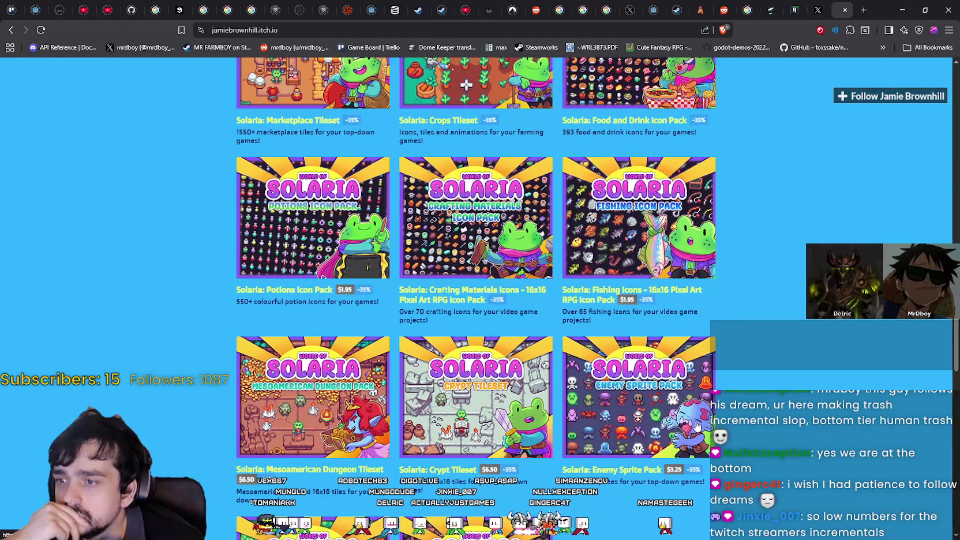
scroll(695, 422, up, 3)
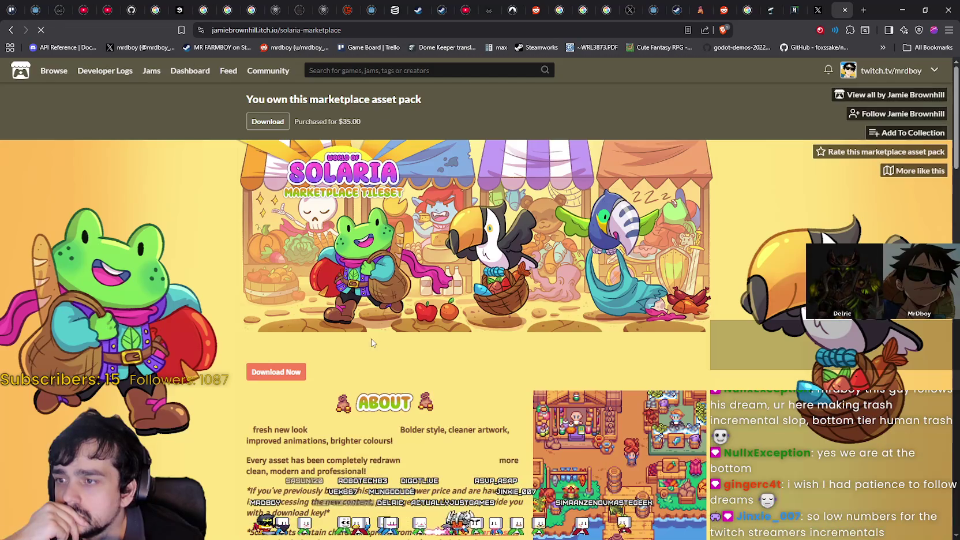
scroll(575, 244, down, 3)
Open the Solaria: Marketplace Tileset page and step through its house, market-stall and tileset images.
click(575, 244)
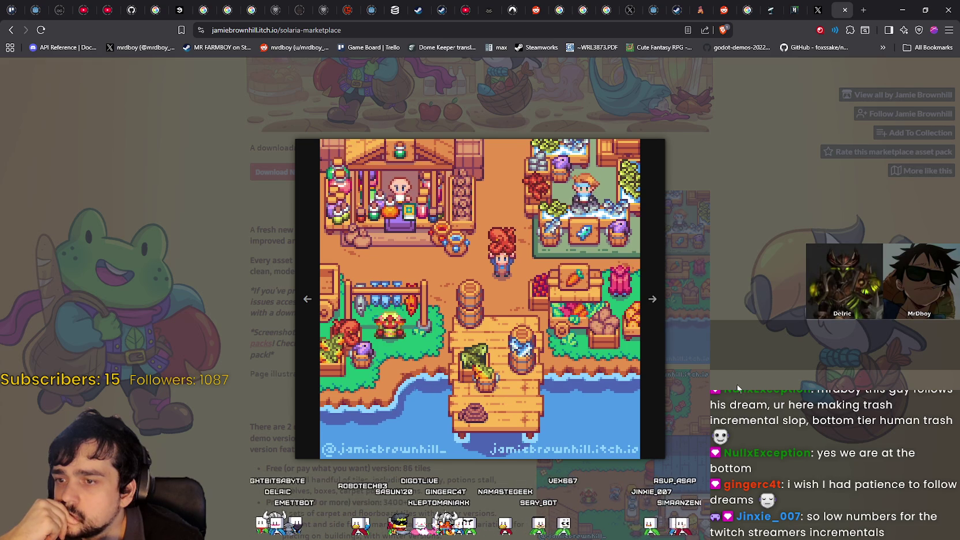
click(657, 276)
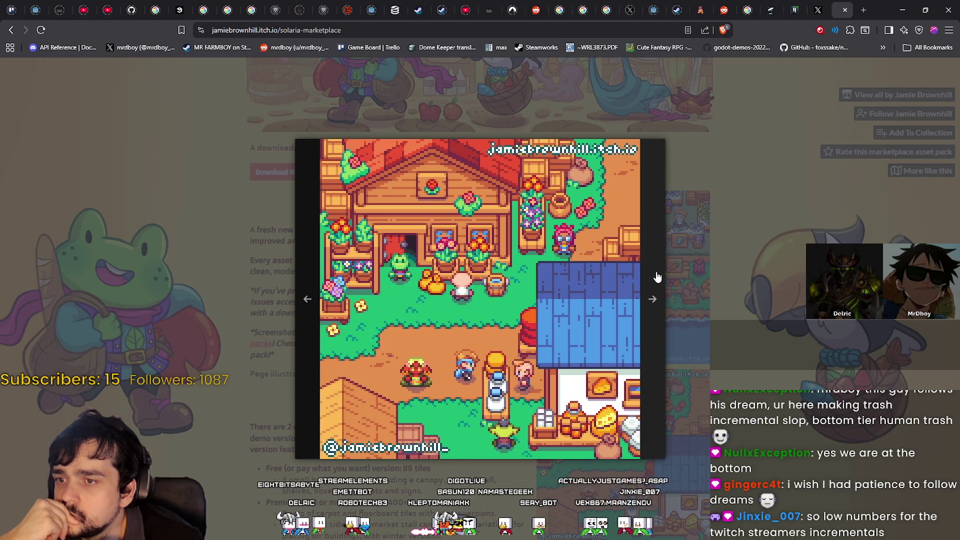
click(657, 278)
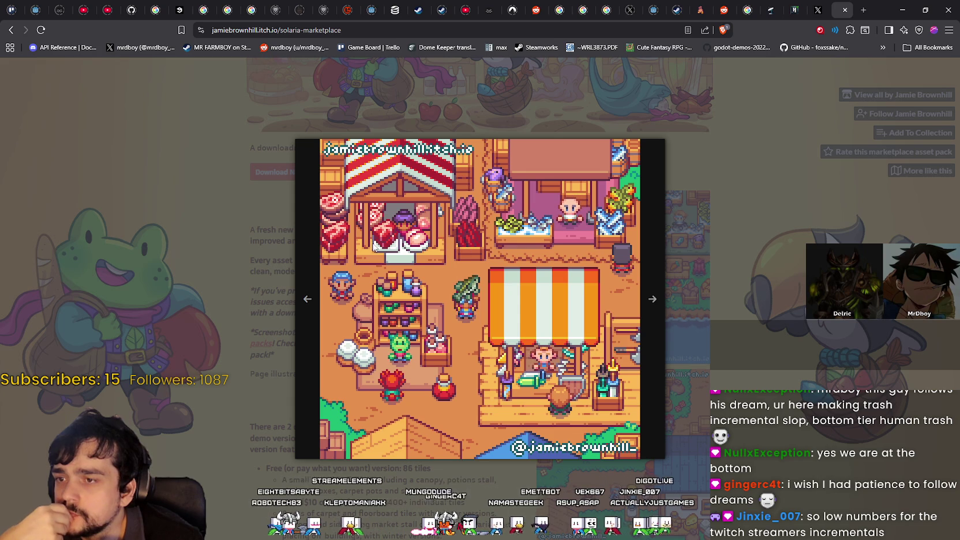
click(654, 359)
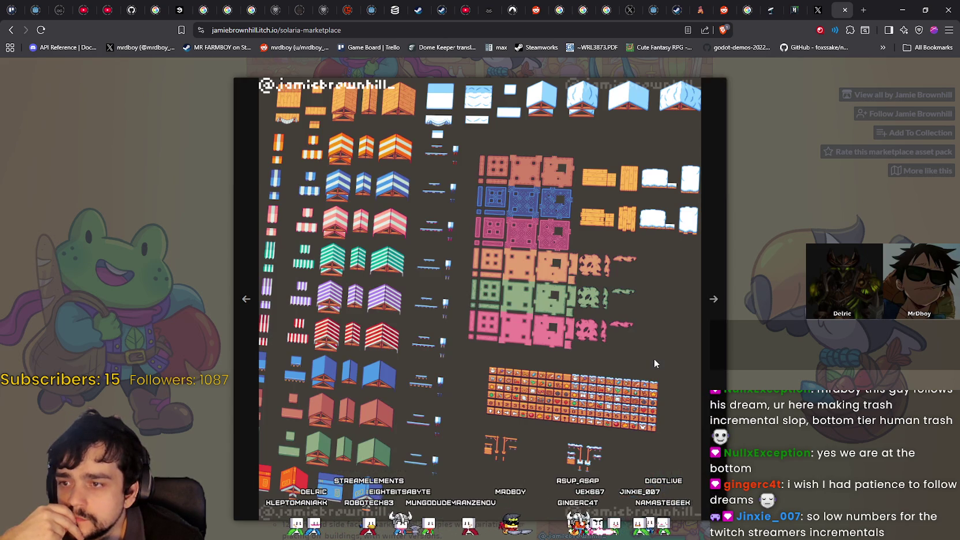
click(710, 352)
click(781, 368)
Enlarge the market-stall, farmhouse and harbour market screenshots on the Marketplace pack page.
scroll(708, 369, down, 5)
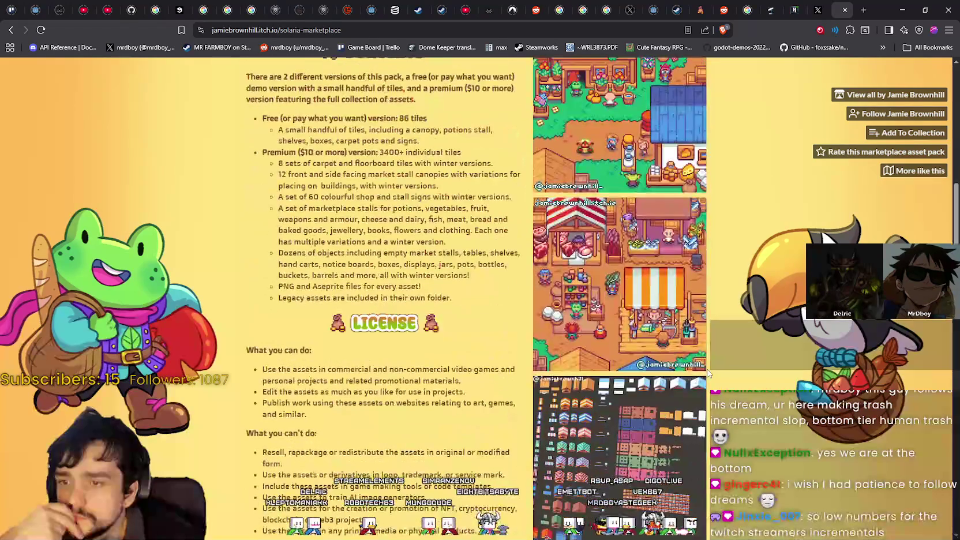
click(701, 360)
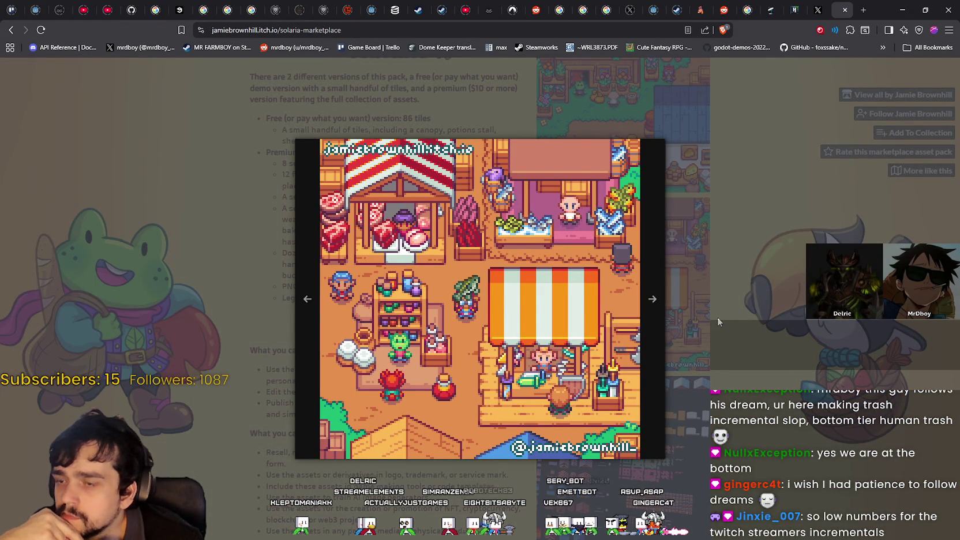
click(786, 327)
scroll(756, 312, up, 4)
click(693, 293)
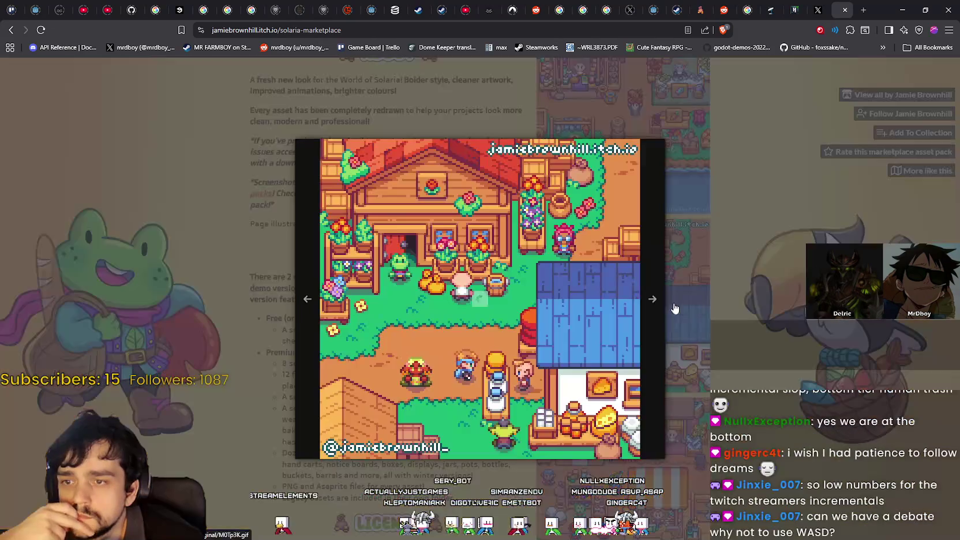
scroll(735, 340, up, 2)
scroll(734, 344, up, 3)
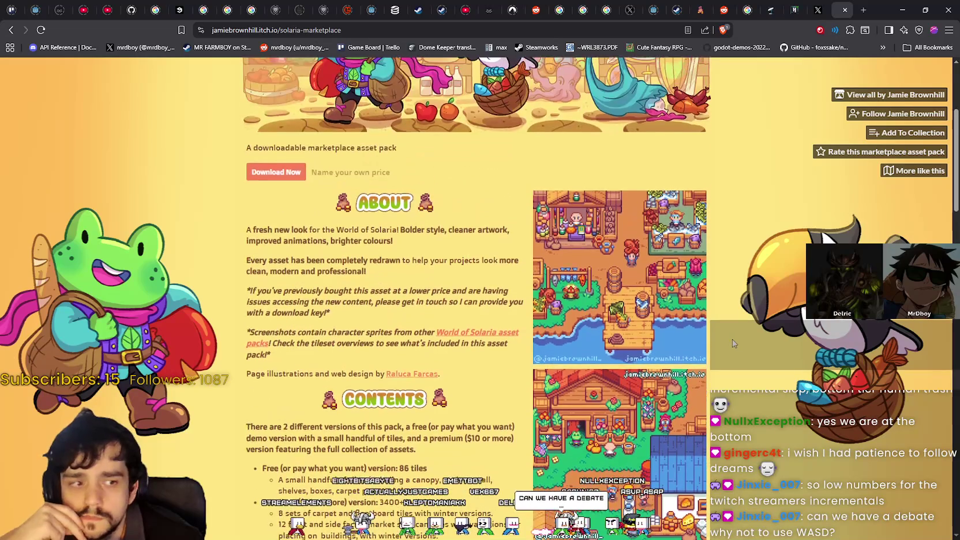
click(671, 294)
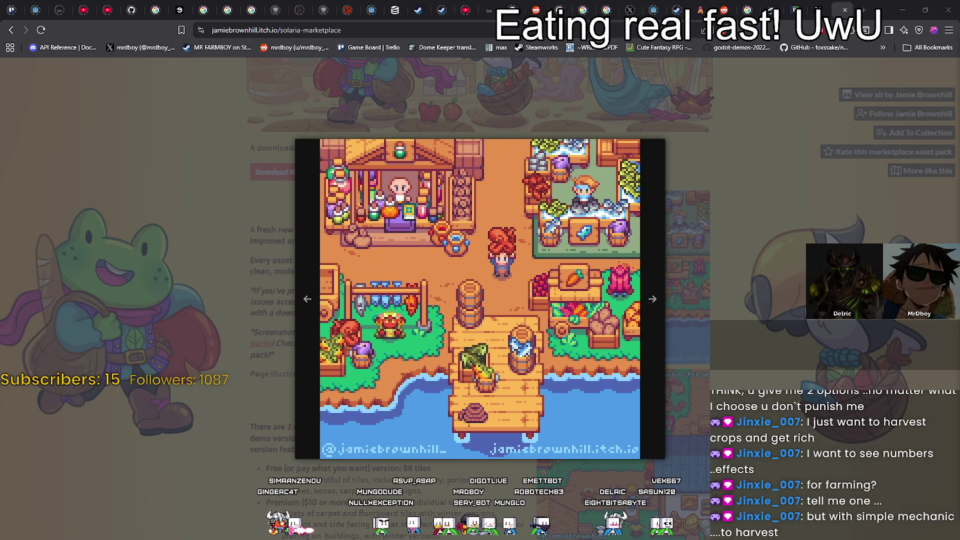
In the Steam store, search for Agrivore and watch its trailer fullscreen.
key(alt+Tab)
click(267, 34)
drag(678, 39, 584, 48)
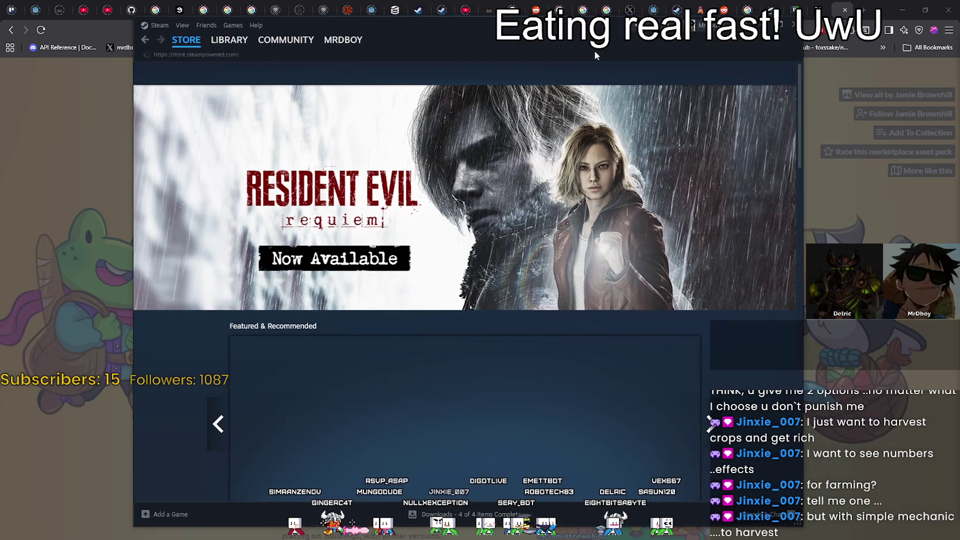
click(628, 72)
text(Agrivo)
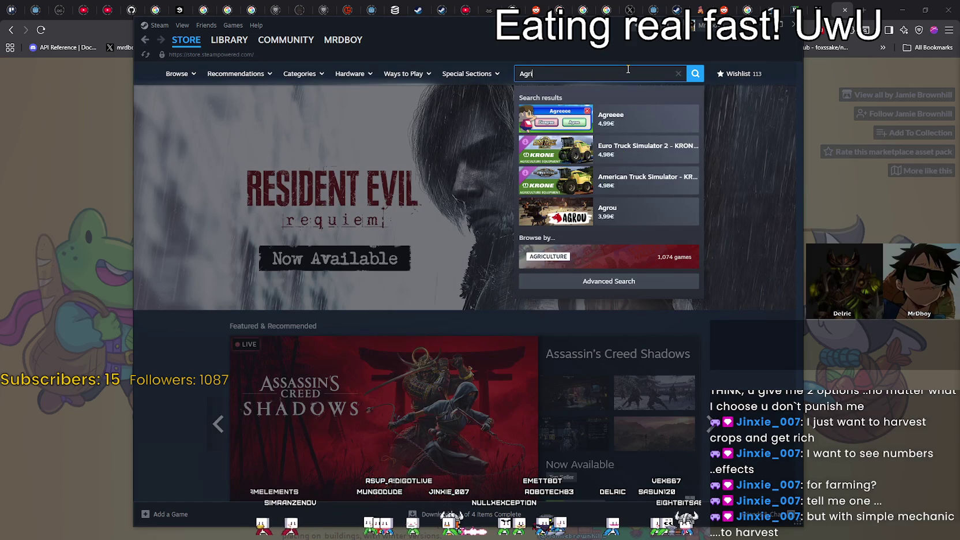
text(re)
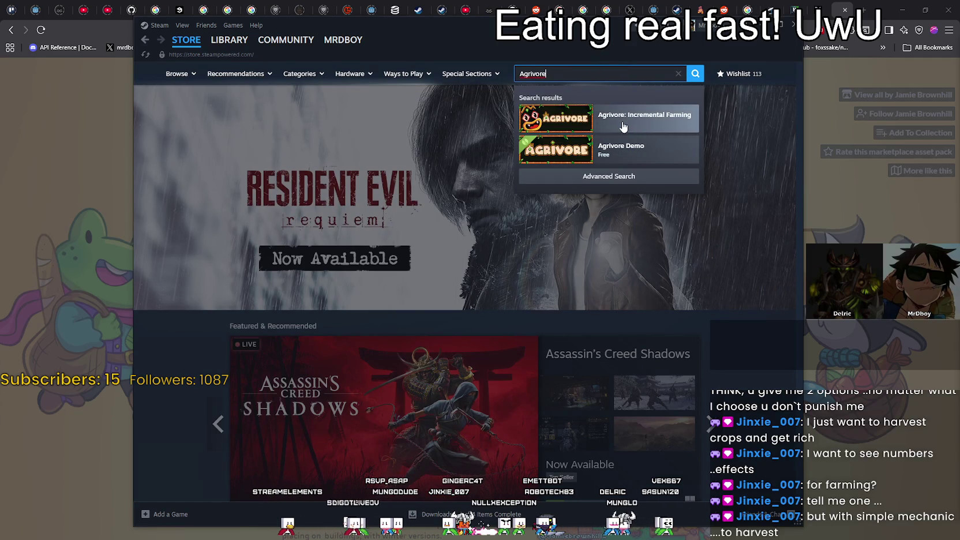
scroll(597, 407, down, 1)
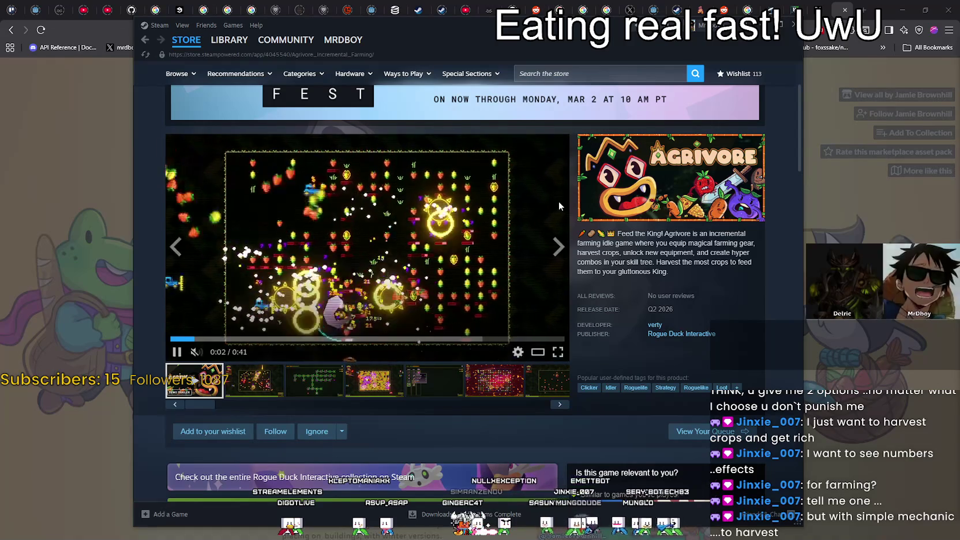
click(557, 351)
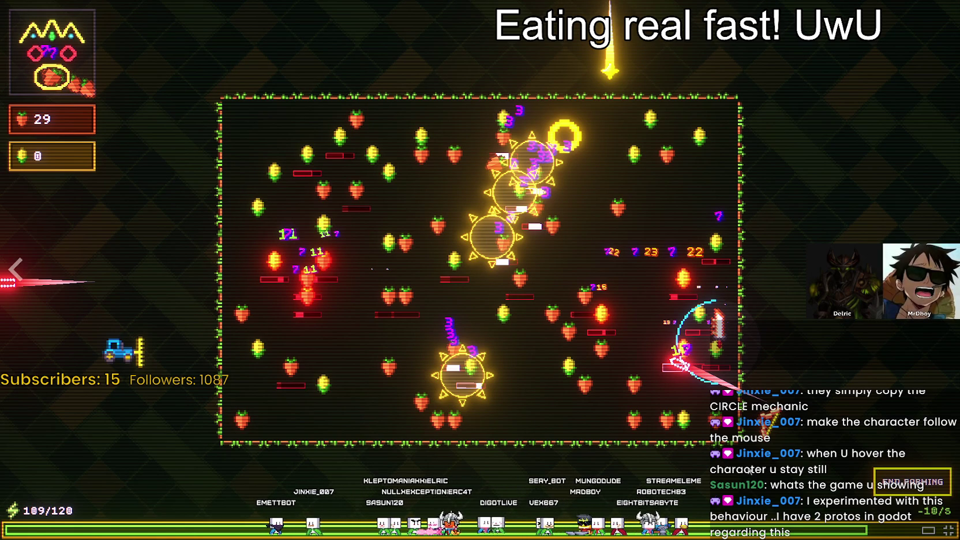
Exit the Agrivore trailer, select the game title, and minimize Steam back to itch.io.
key(Escape)
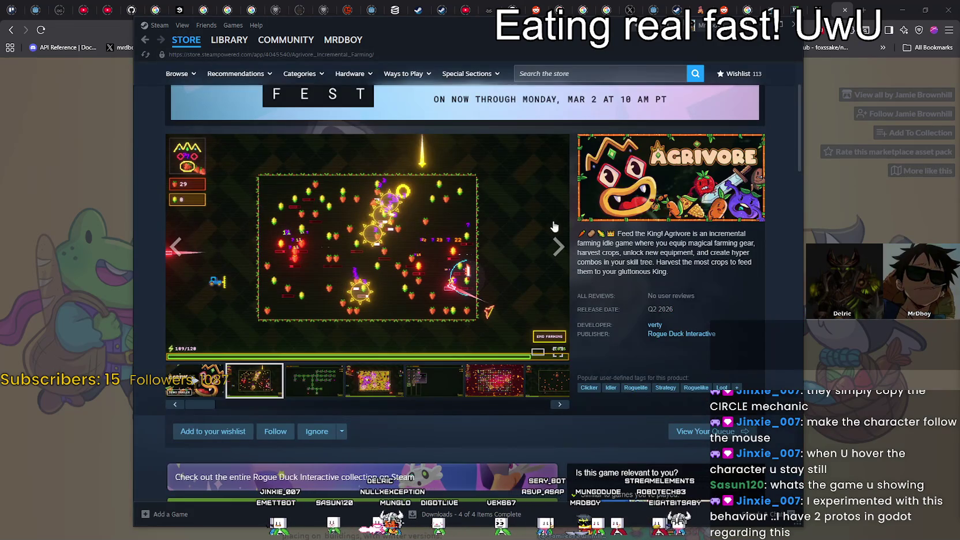
scroll(184, 139, up, 2)
double_click(177, 109)
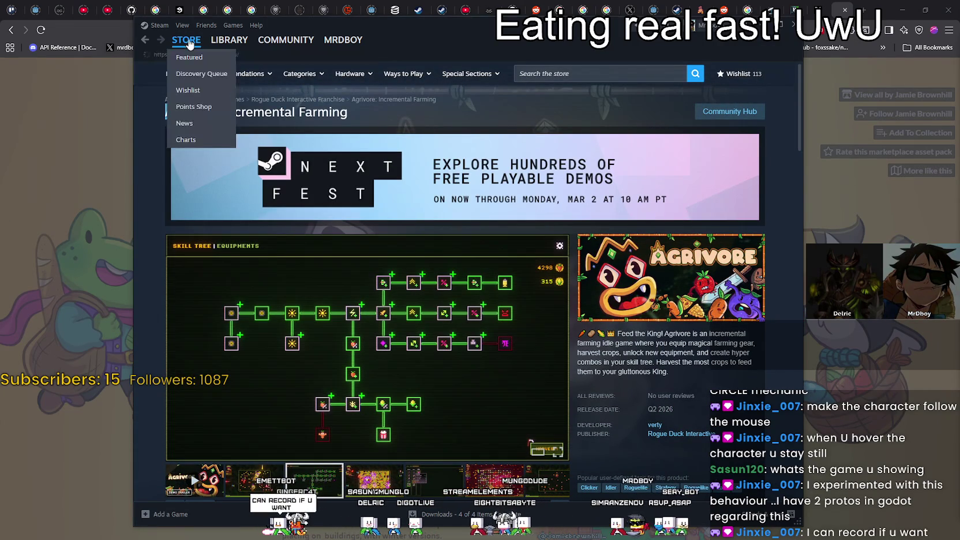
click(79, 282)
click(81, 282)
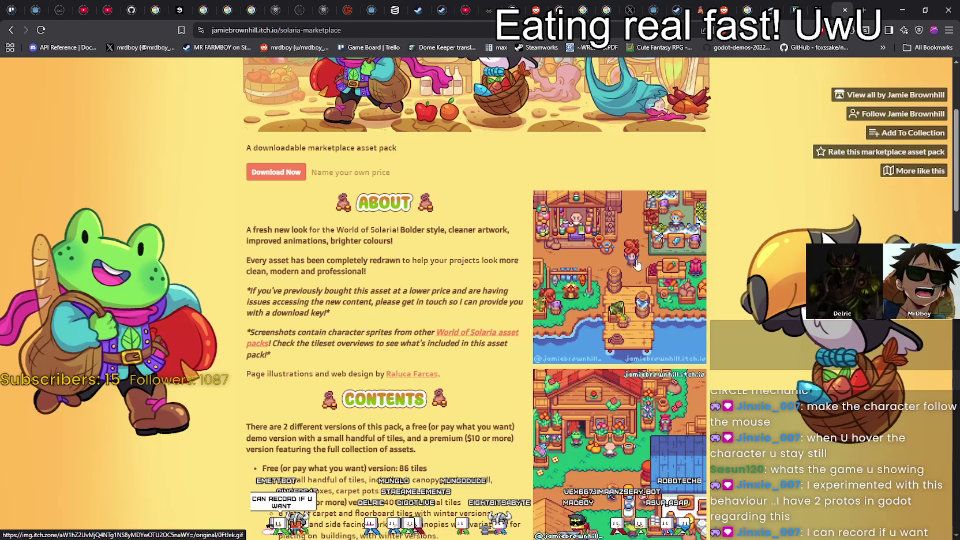
Scroll down the Solaria Marketplace page to its Contents and License sections.
scroll(709, 309, down, 2)
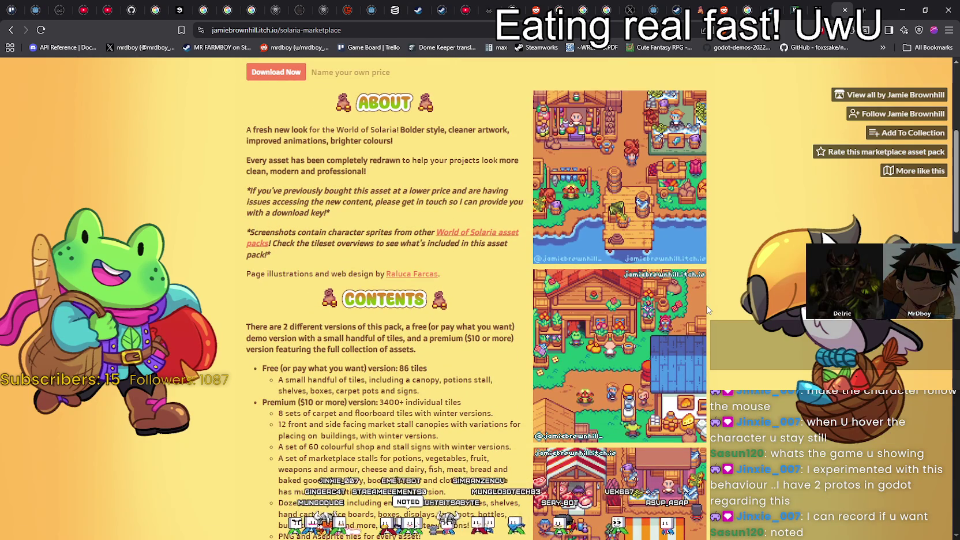
scroll(696, 311, down, 1)
scroll(697, 312, down, 2)
scroll(687, 306, up, 3)
scroll(675, 300, down, 4)
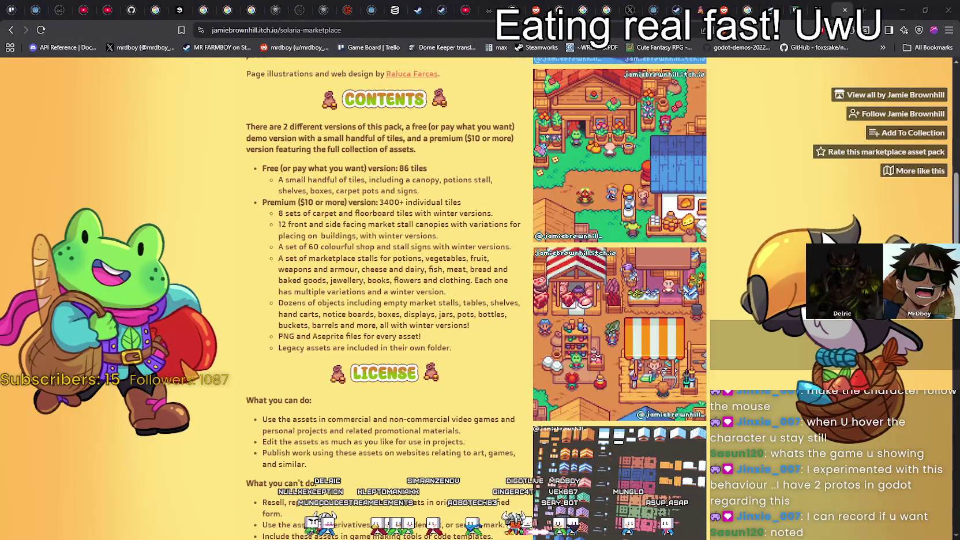
key(Right)
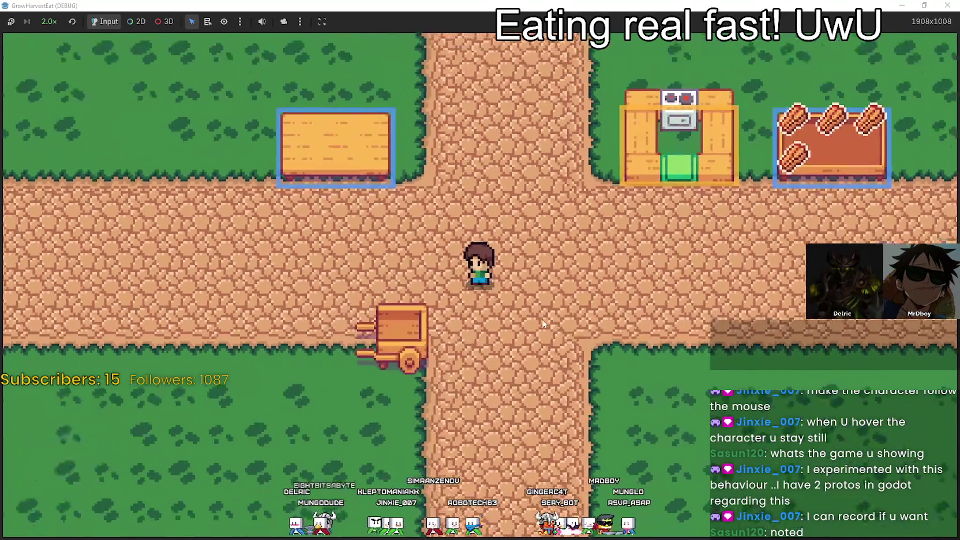
Walk the character up into the kitchen counter, then back down, and zoom the camera out.
key(Up)
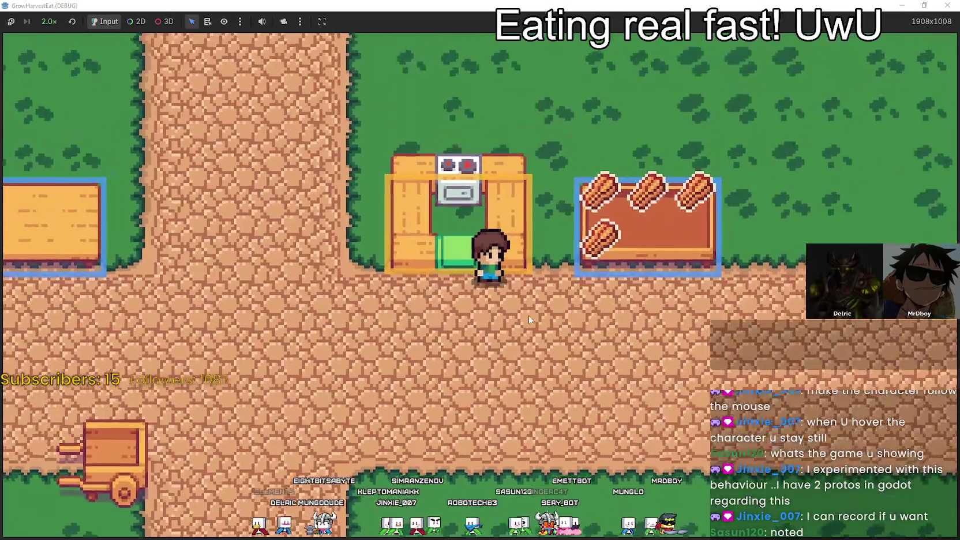
key(Up)
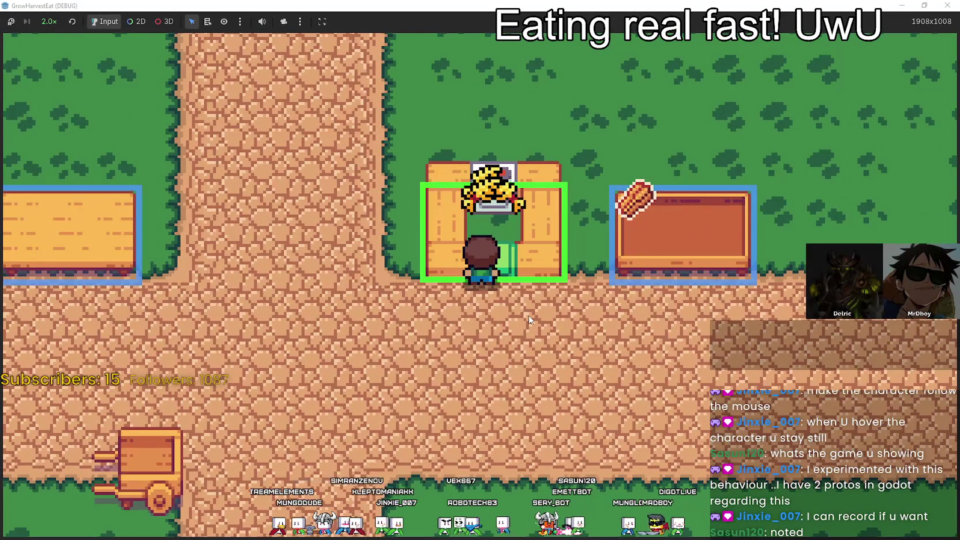
key(Down)
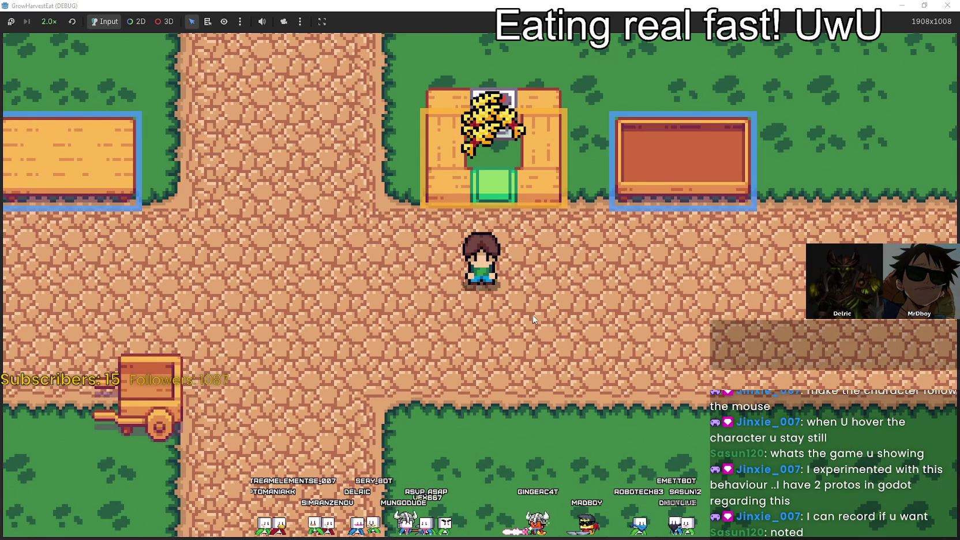
scroll(533, 319, down, 1)
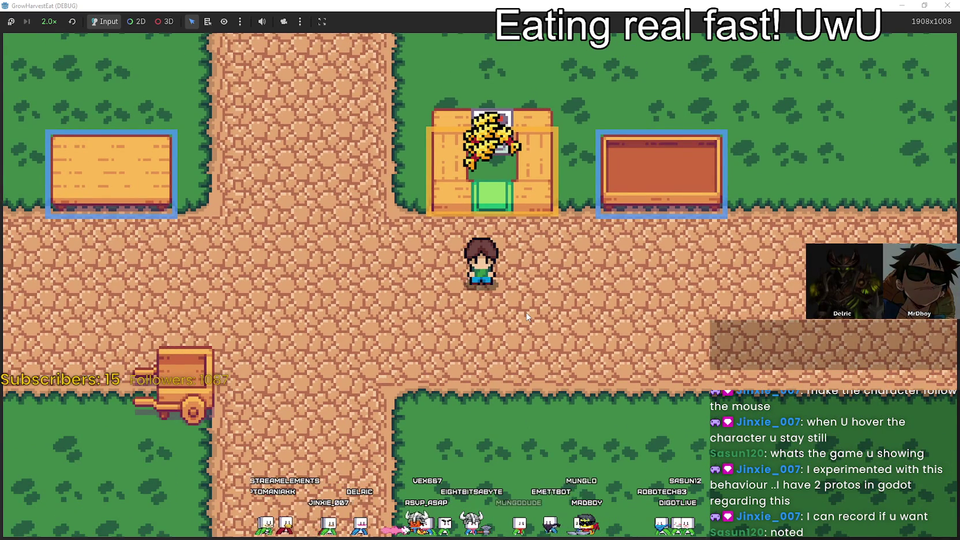
scroll(508, 305, down, 1)
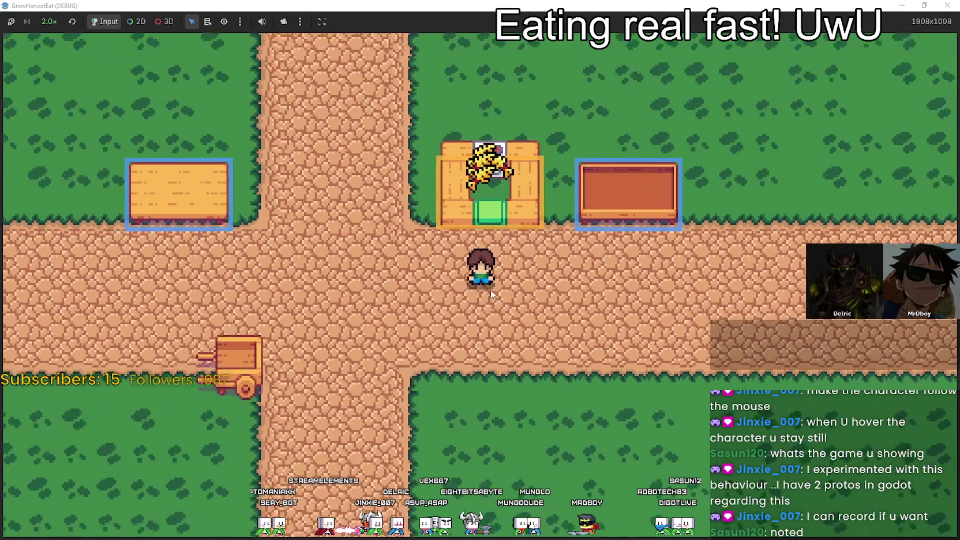
scroll(491, 290, down, 1)
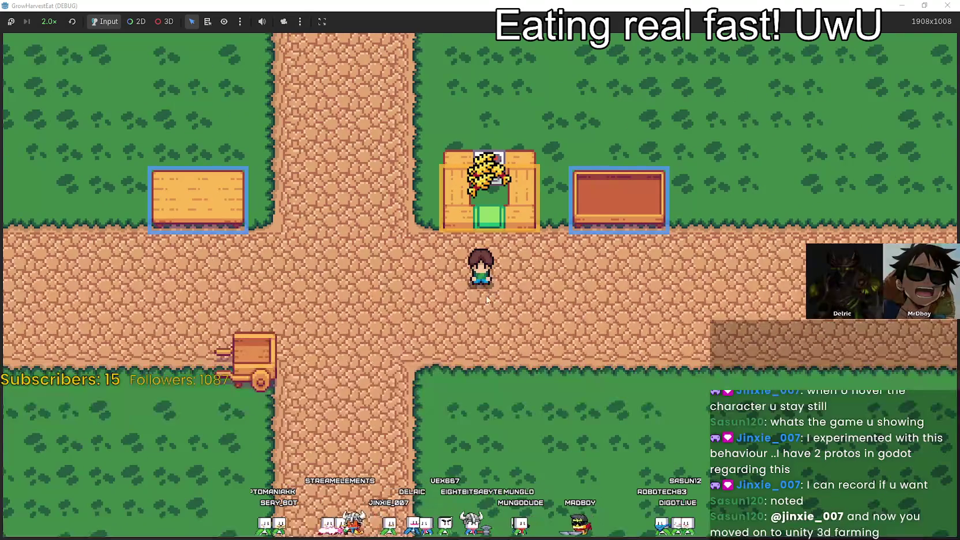
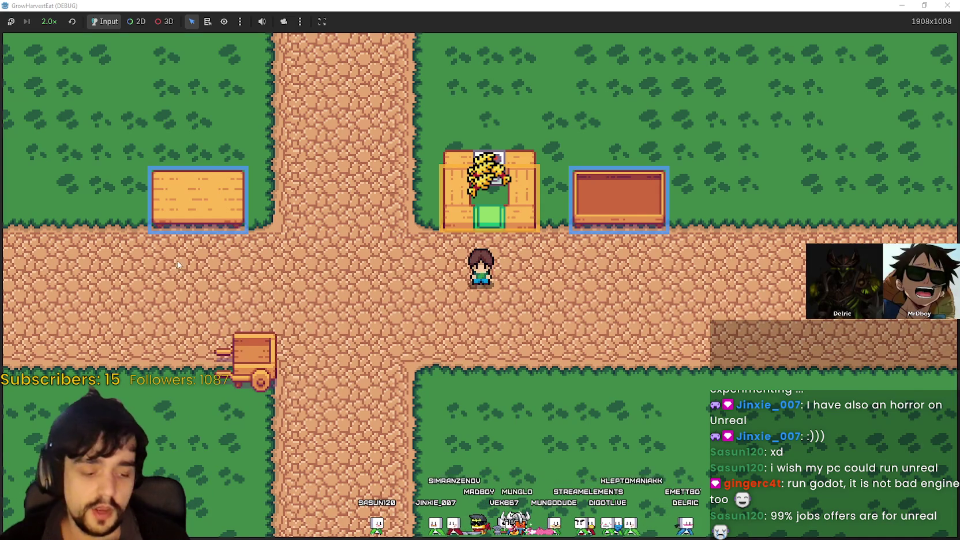
Walk the farmer up to the market stand, across to the next plot, and back to the crossroads.
key(w)
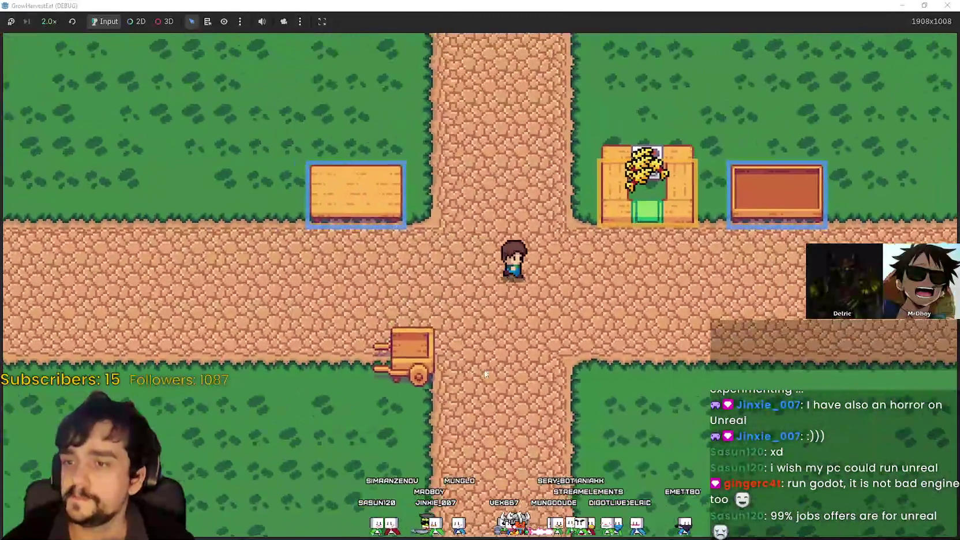
key(d)
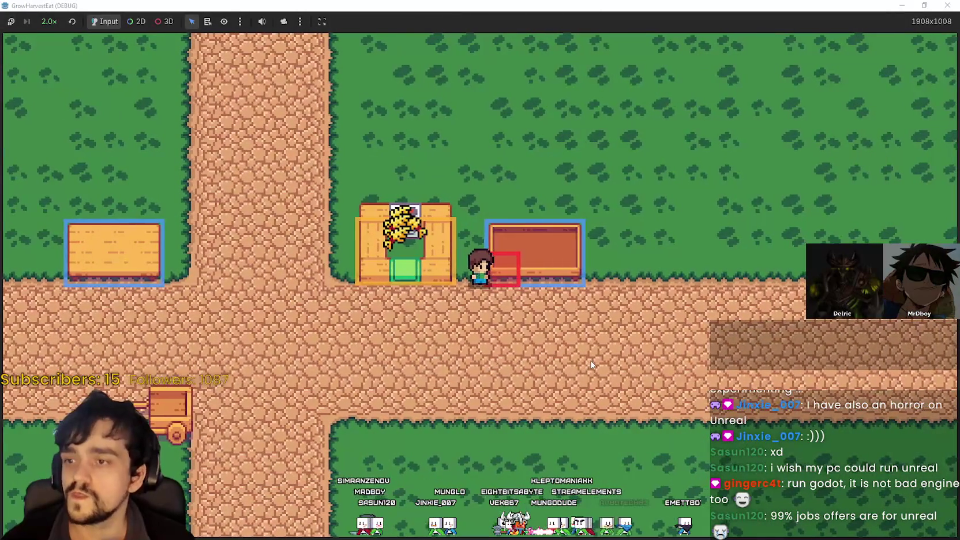
key(a)
key(s)
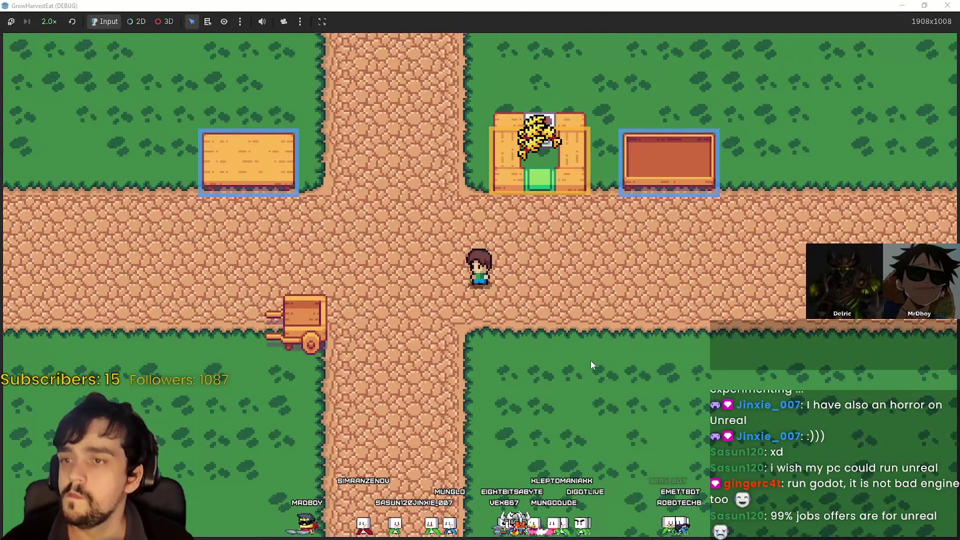
key(w)
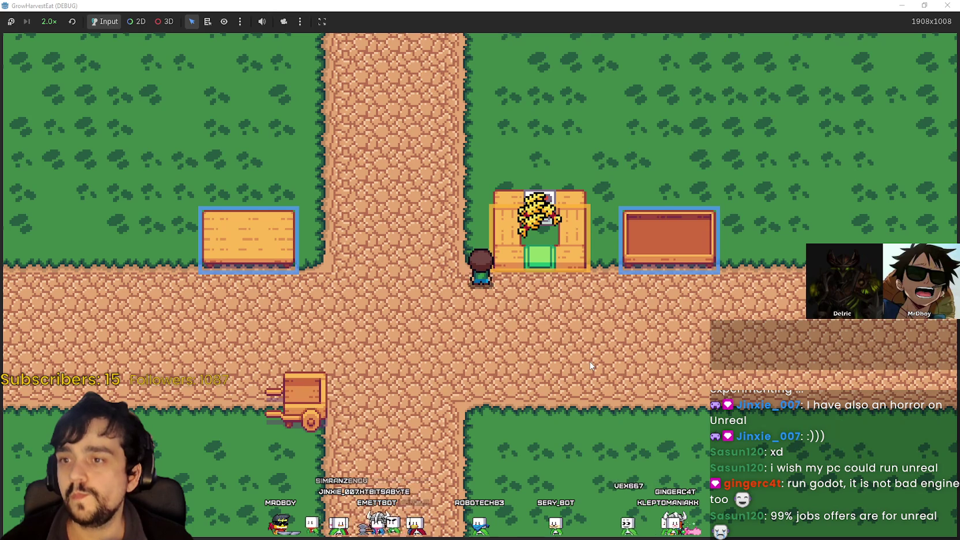
key(Down)
key(Left)
key(Up)
key(Right)
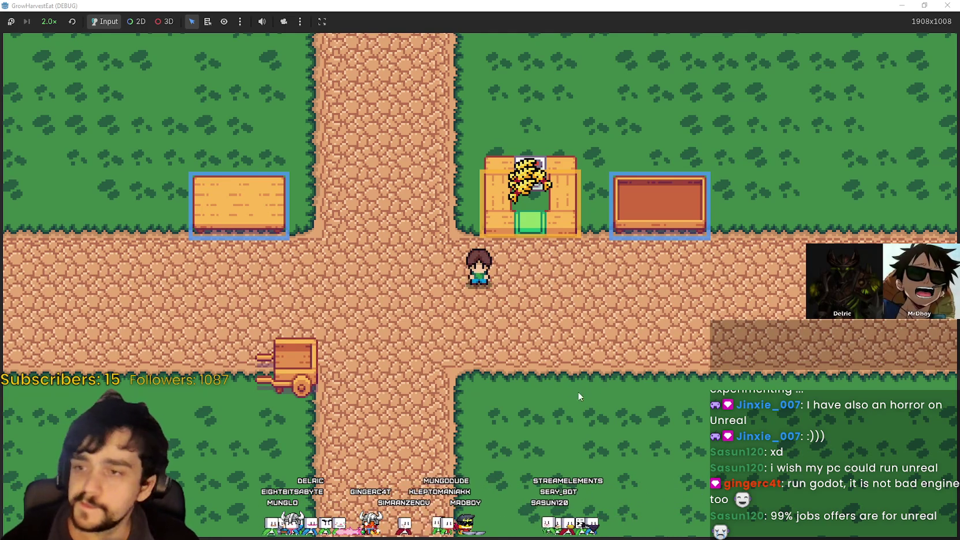
Walk the farmer down into the cart, back to the crossroads, and up the northern road.
key(Down)
key(Left)
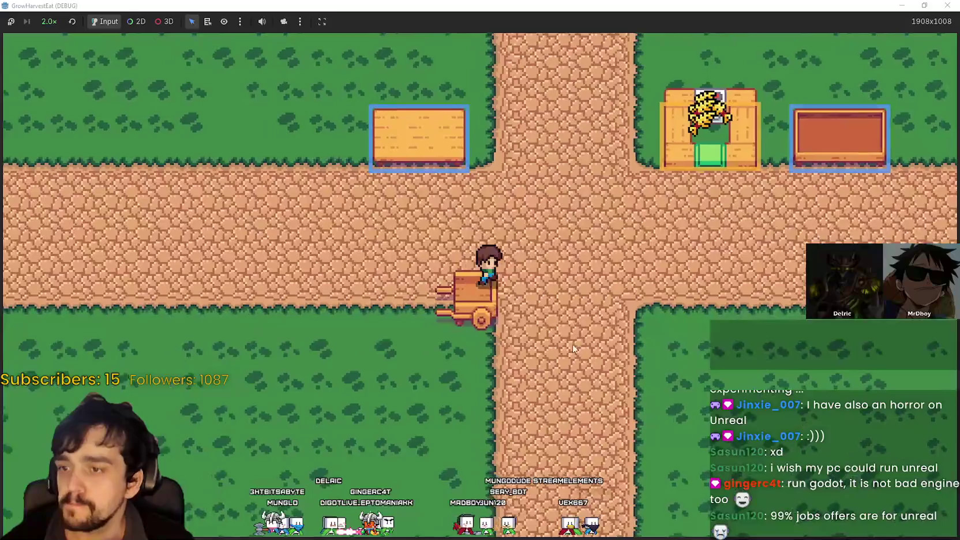
key(Up)
key(Right)
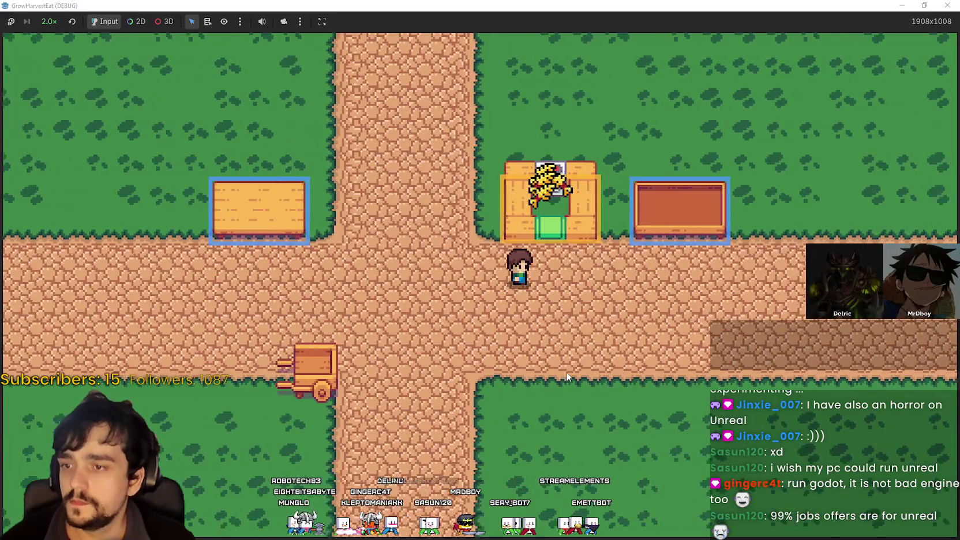
key(Left)
key(Up)
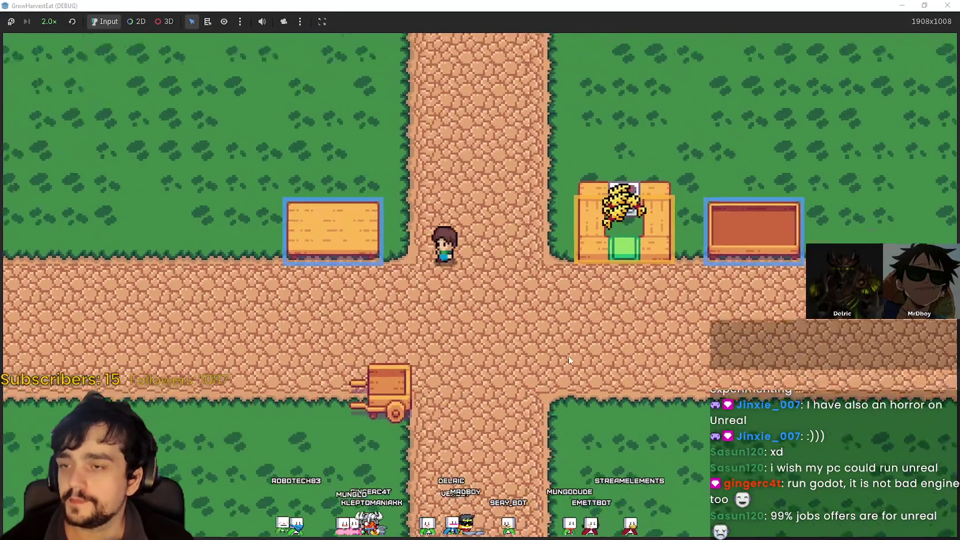
key(Up)
key(Right)
key(Down)
key(Right)
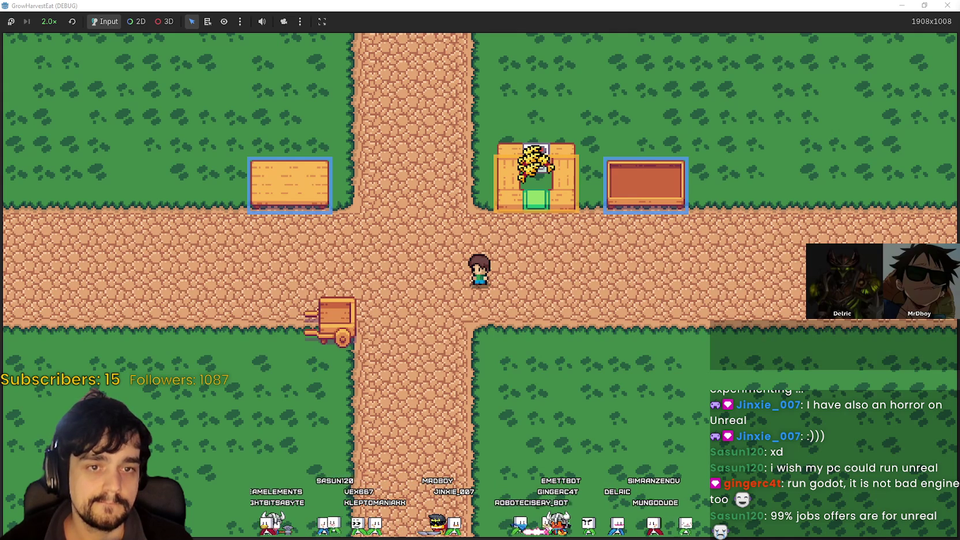
Walk the farmer up, down and right near the processing tables, then return to the Godot editor.
key(w)
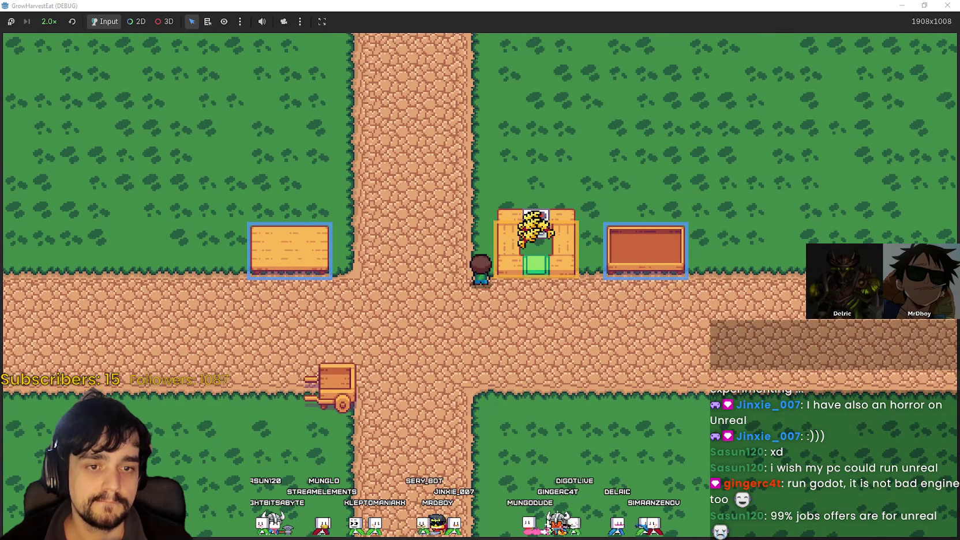
key(s)
key(d)
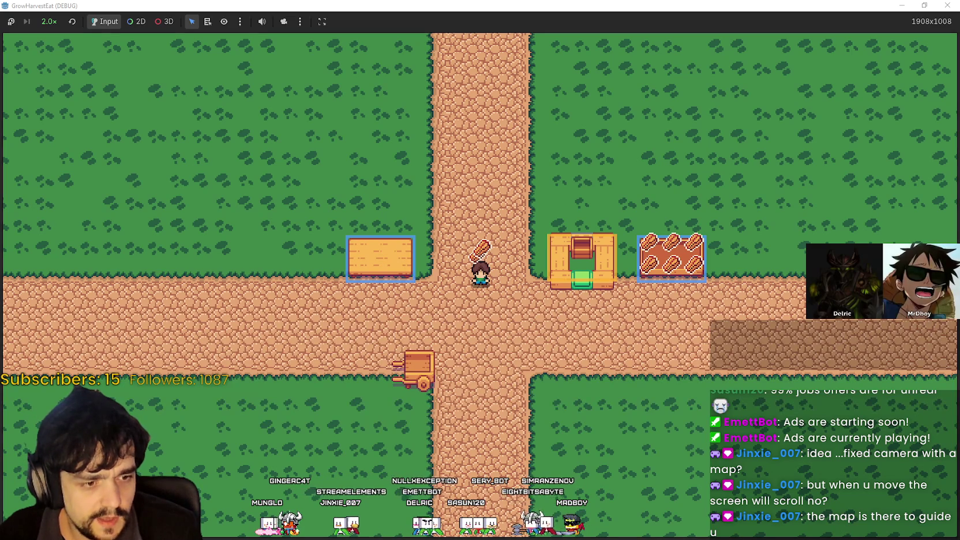
key(alt+Tab)
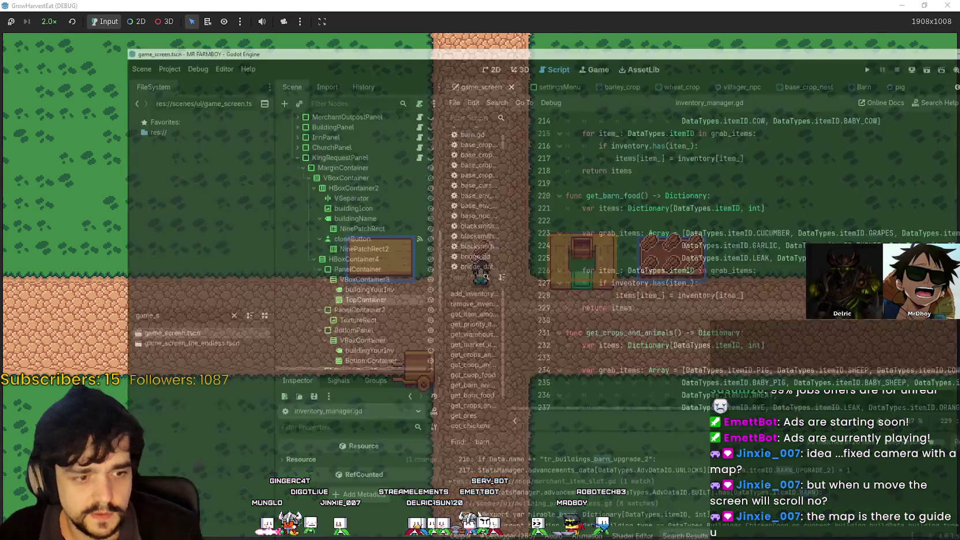
Inspect the Crate sprite's Offset and Transform settings and scroll down to its Ordering section.
click(198, 216)
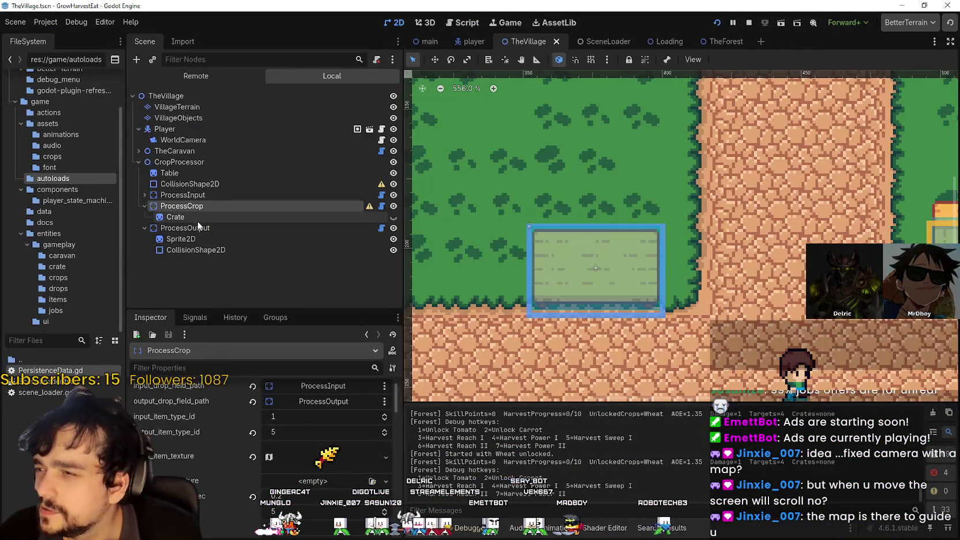
scroll(261, 465, down, 2)
click(174, 395)
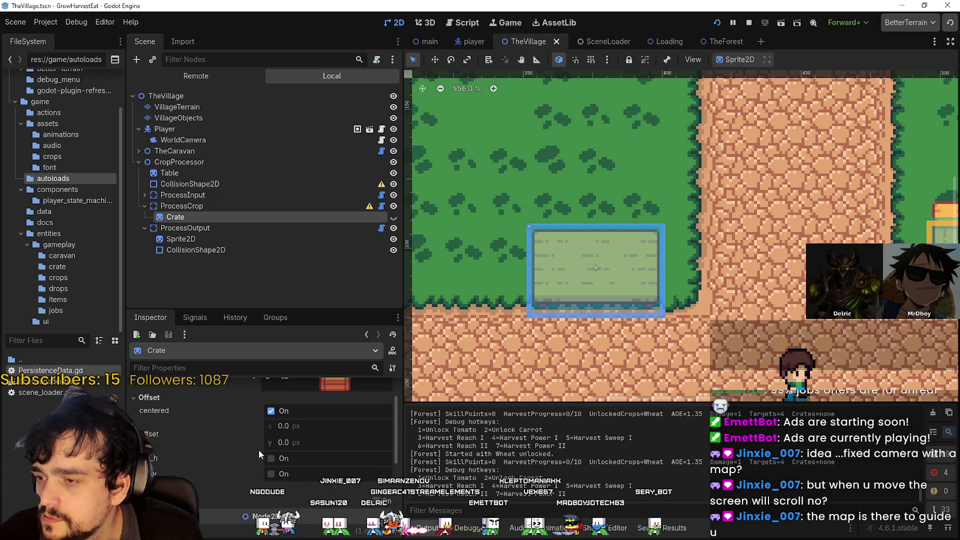
mouse_move(149, 439)
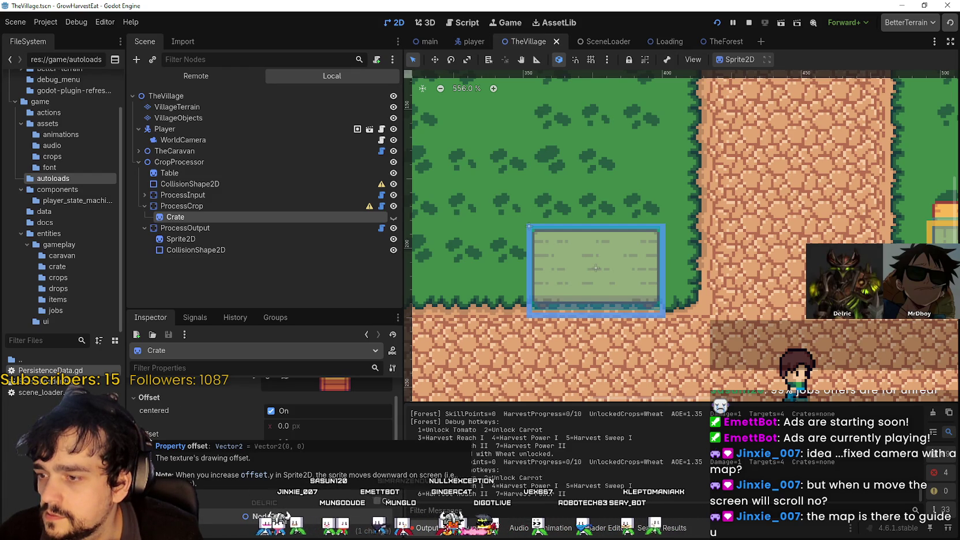
scroll(173, 427, down, 3)
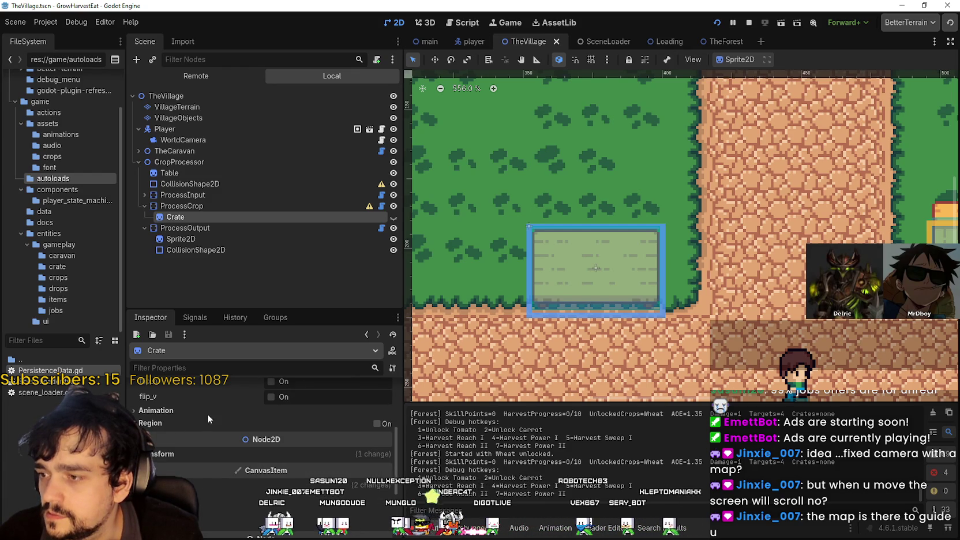
click(189, 455)
scroll(189, 453, down, 1)
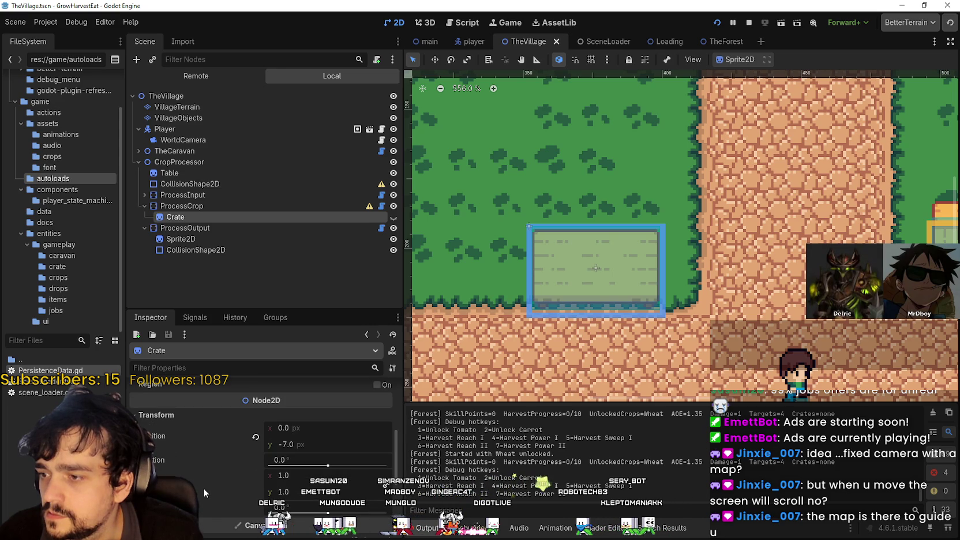
scroll(203, 485, down, 3)
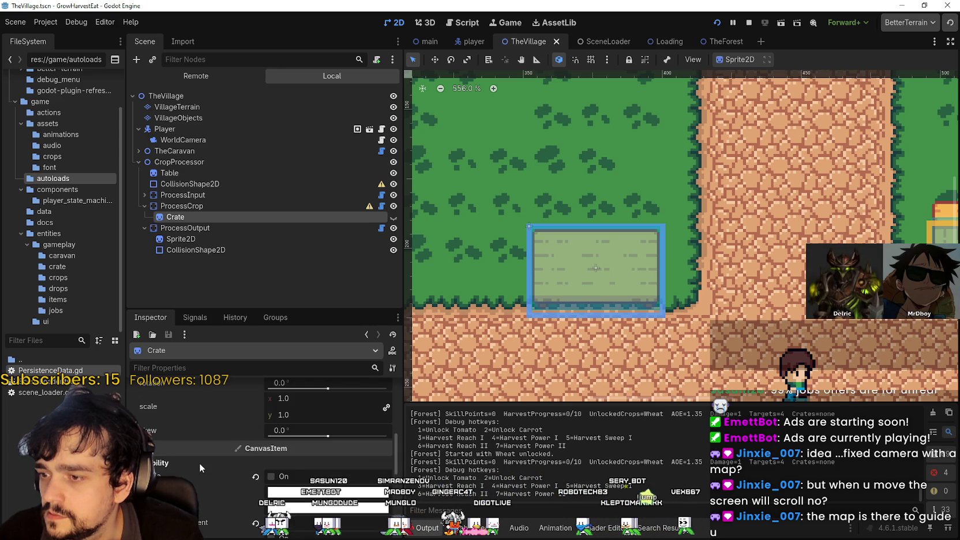
scroll(198, 463, down, 4)
scroll(198, 462, down, 4)
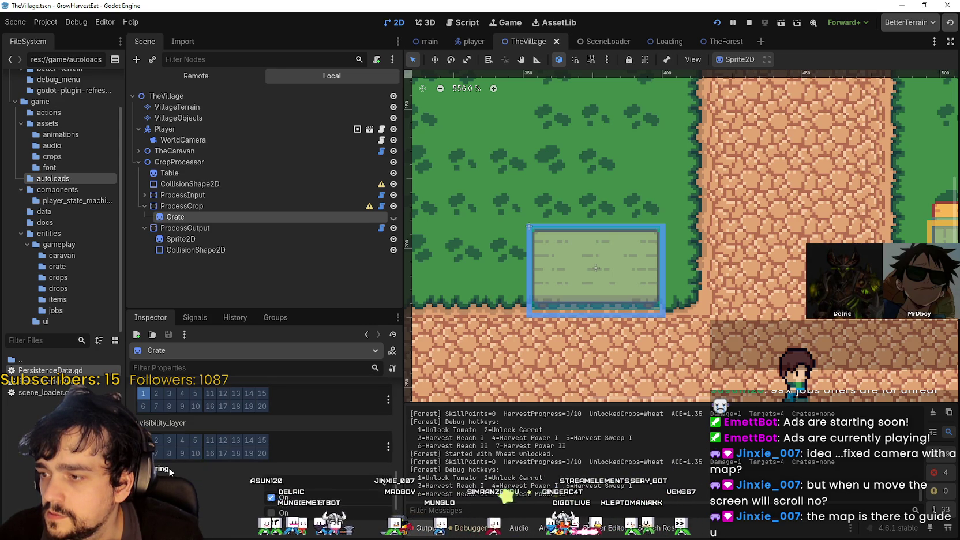
scroll(169, 470, down, 2)
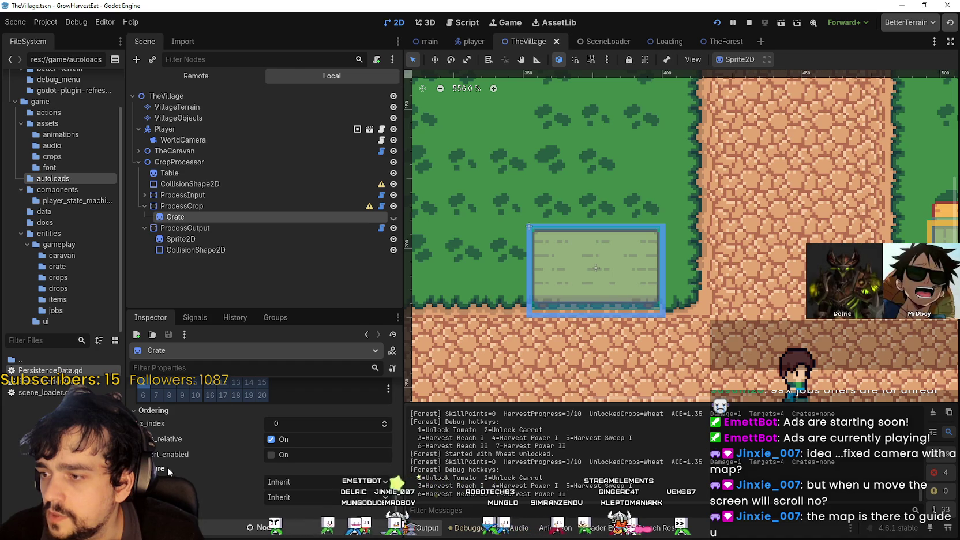
scroll(167, 467, down, 4)
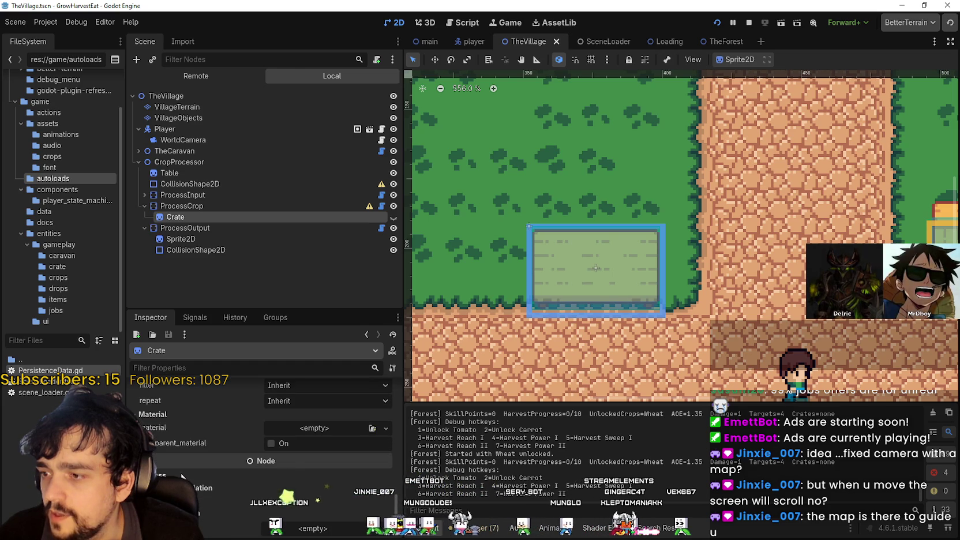
scroll(182, 477, up, 5)
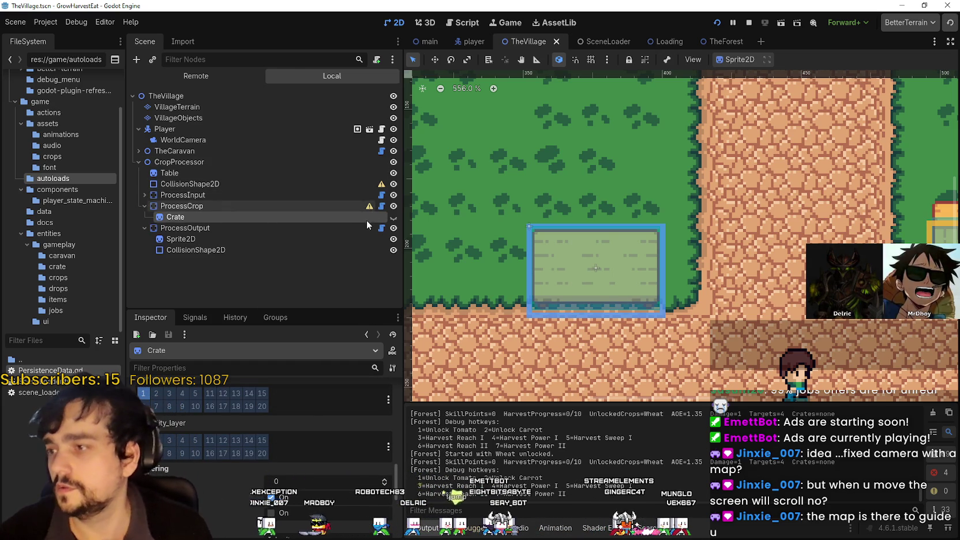
Toggle ProcessCrop's visibility, select the Table sprite, and open the documentation search.
double_click(393, 207)
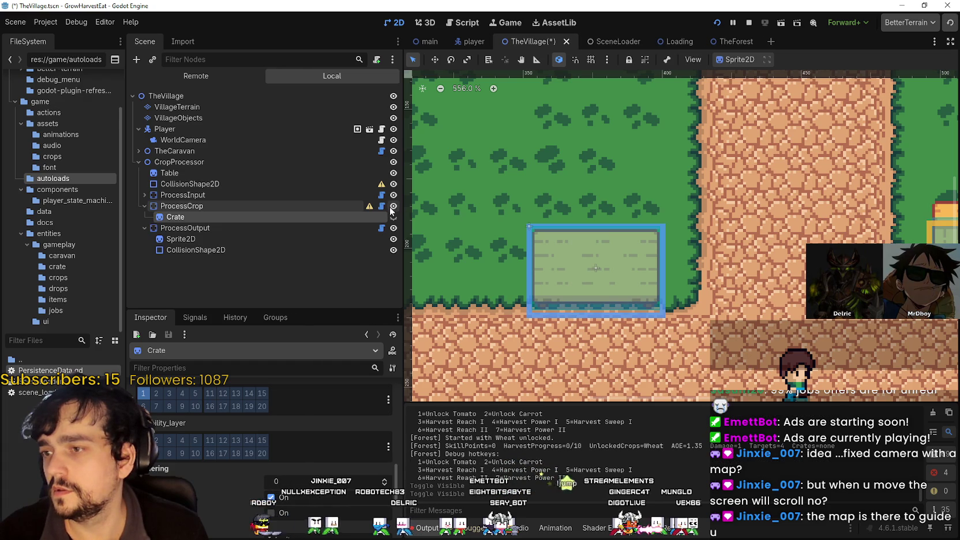
click(377, 171)
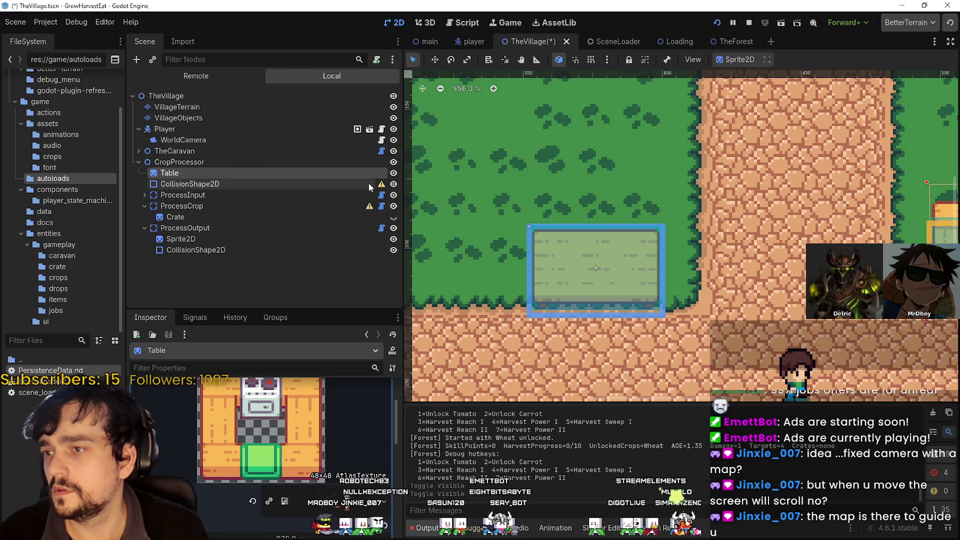
click(128, 22)
click(151, 33)
Search the docs for 'y_sor' and 'origin_', clear the query so all classes show, then close Search Help.
text(y_sor)
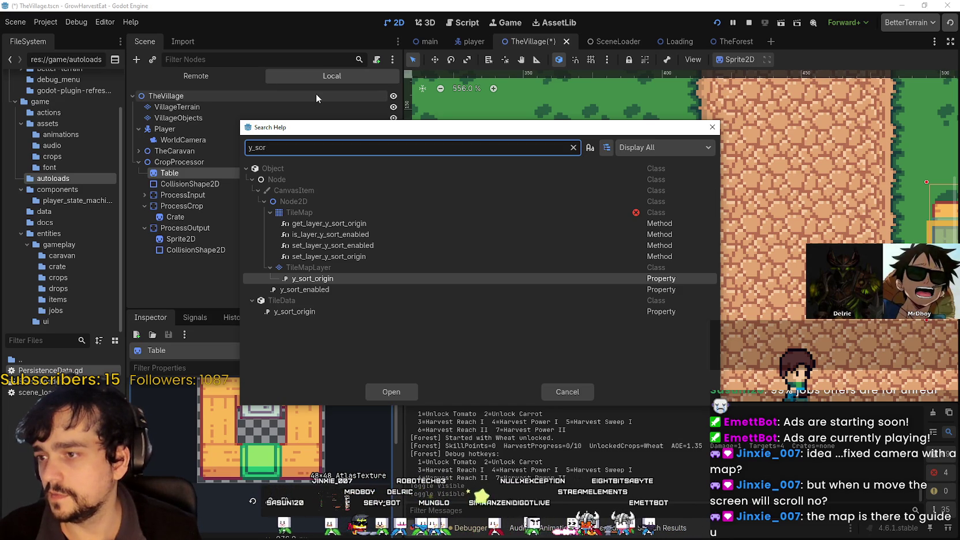
key(BackSpace)
key(BackSpace)
key(BackSpace)
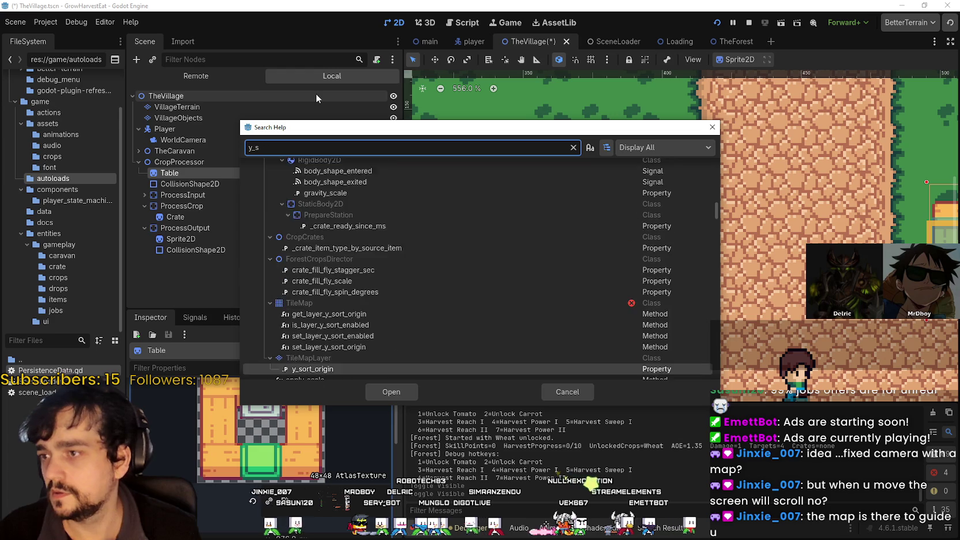
text(y_sor)
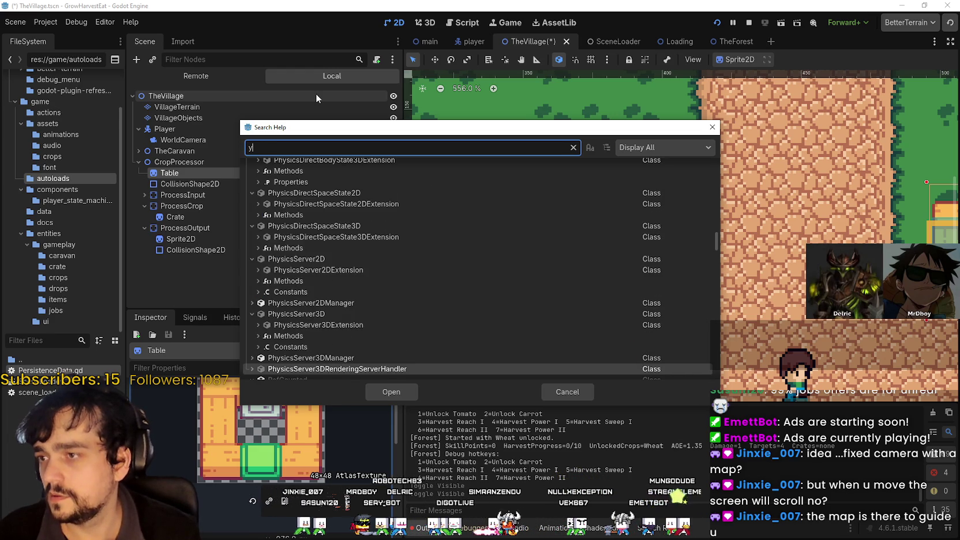
key(BackSpace)
key(BackSpace)
key(BackSpace)
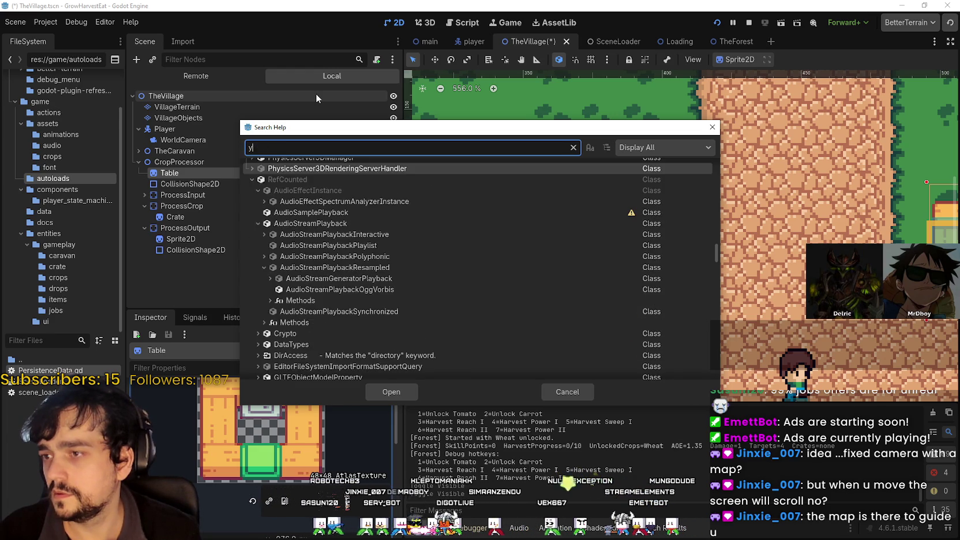
text(origin)
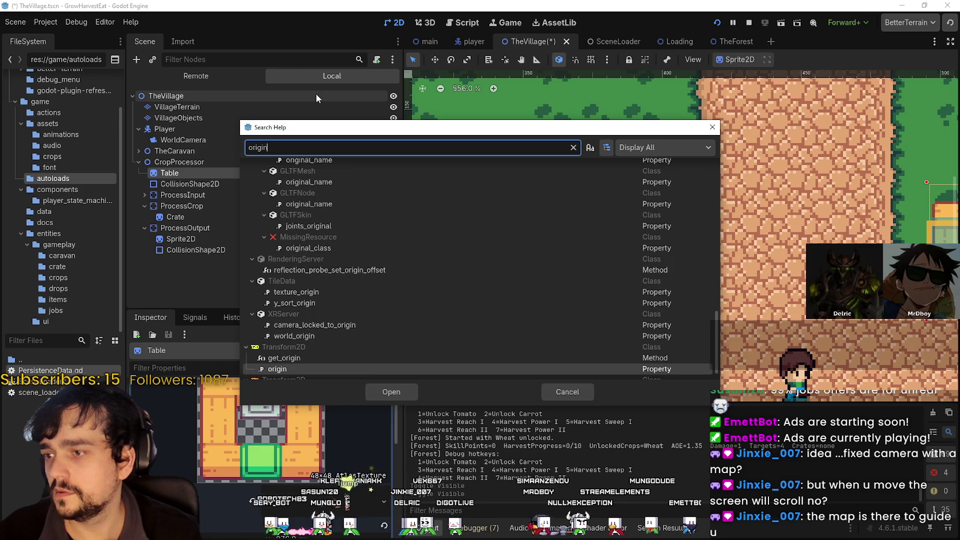
text(_)
key(BackSpace)
key(BackSpace)
key(BackSpace)
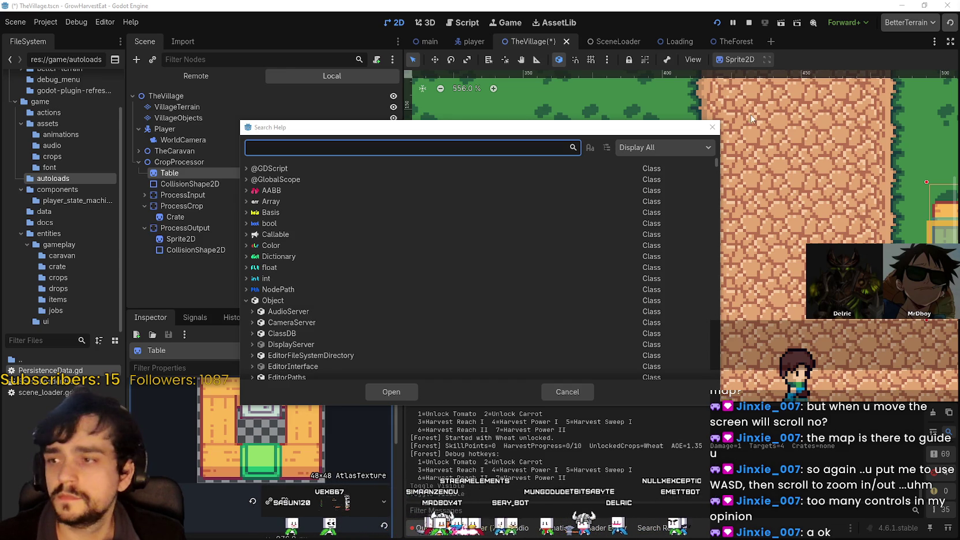
click(712, 127)
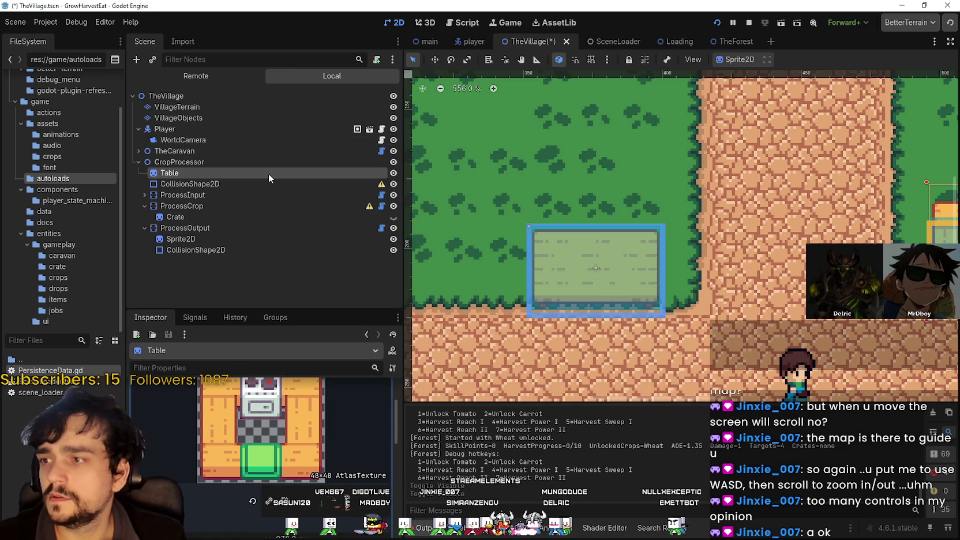
Read through the Table's prepare_station.gd script, then open player.tscn from the Player node.
click(381, 206)
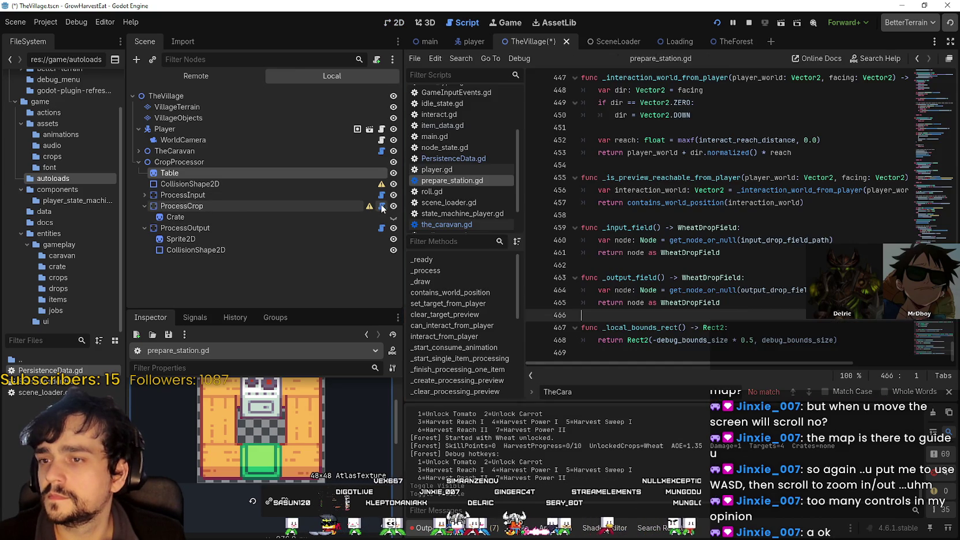
click(941, 128)
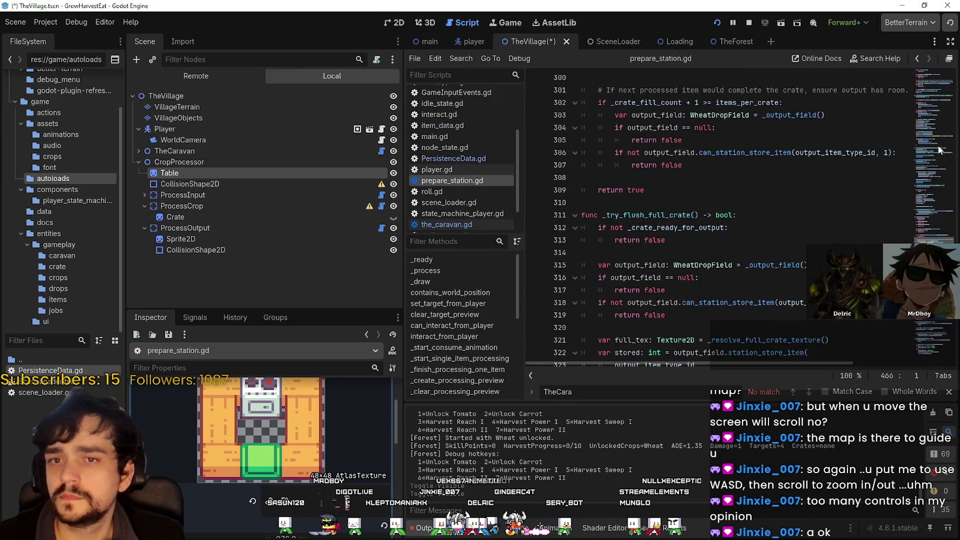
drag(927, 237, 925, 55)
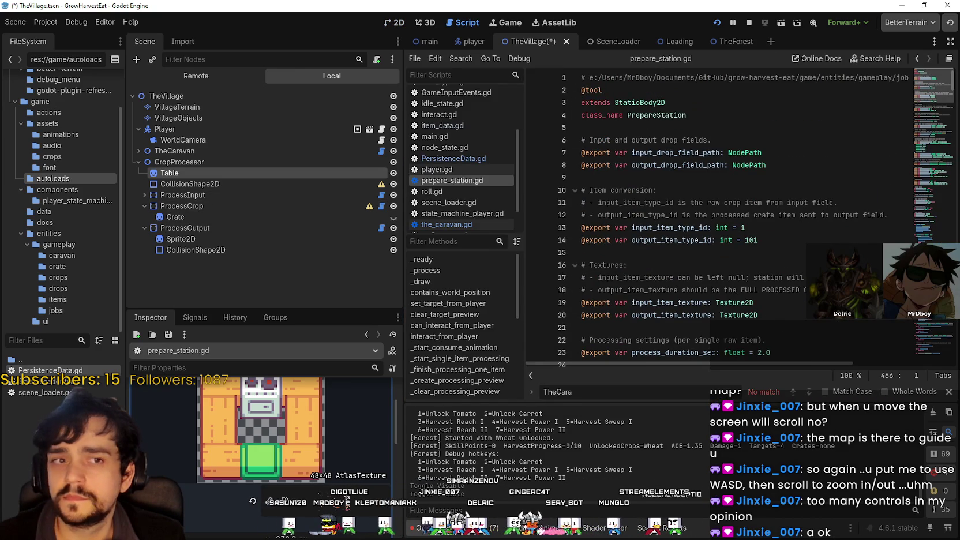
scroll(681, 258, down, 5)
scroll(716, 215, down, 5)
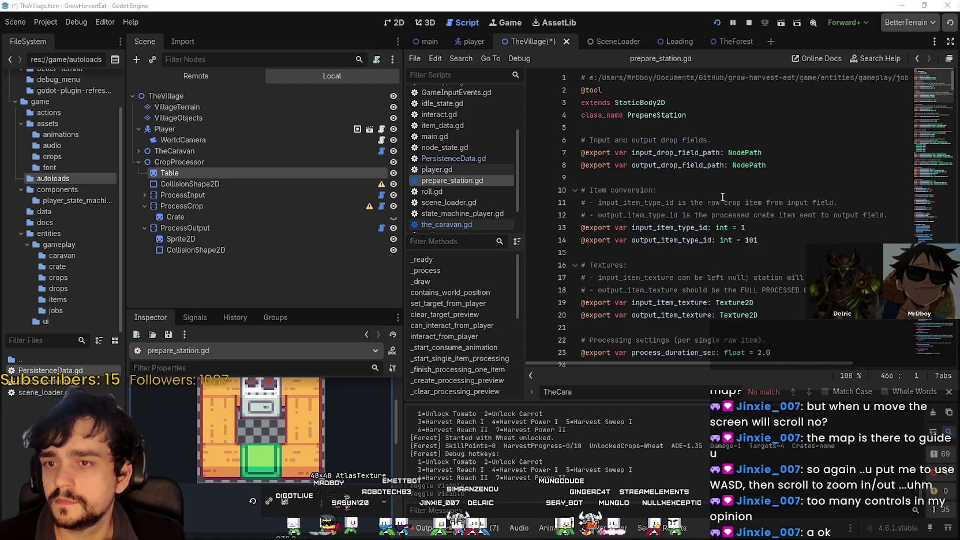
scroll(708, 216, down, 2)
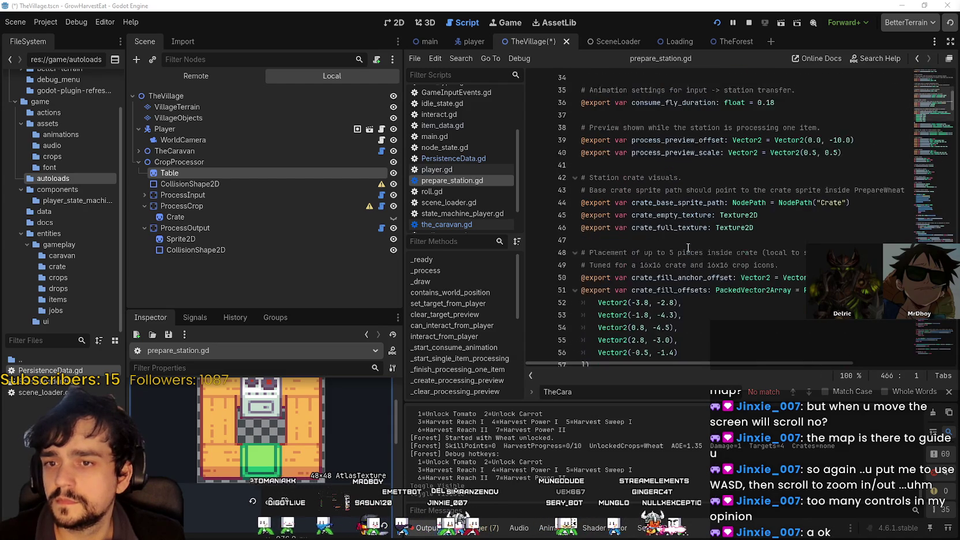
click(656, 165)
scroll(655, 165, down, 3)
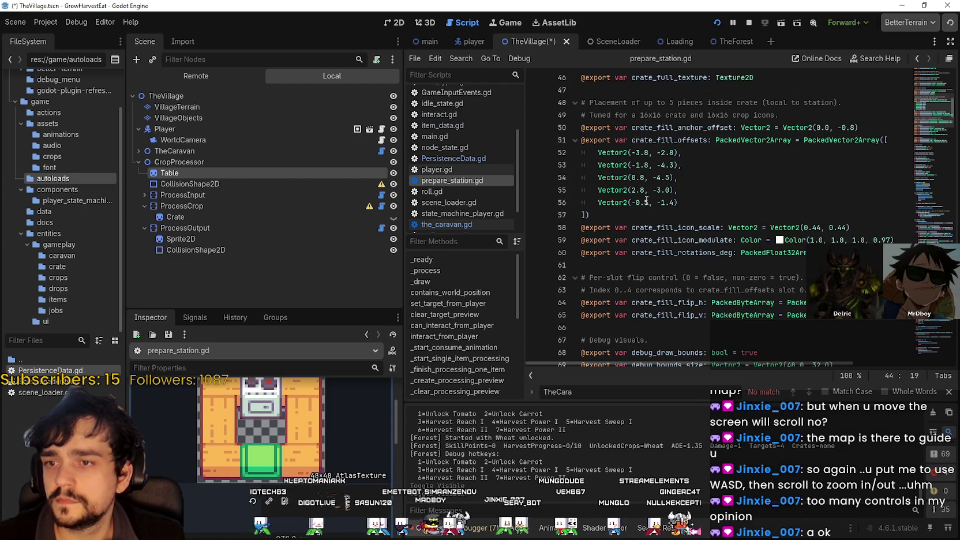
click(275, 129)
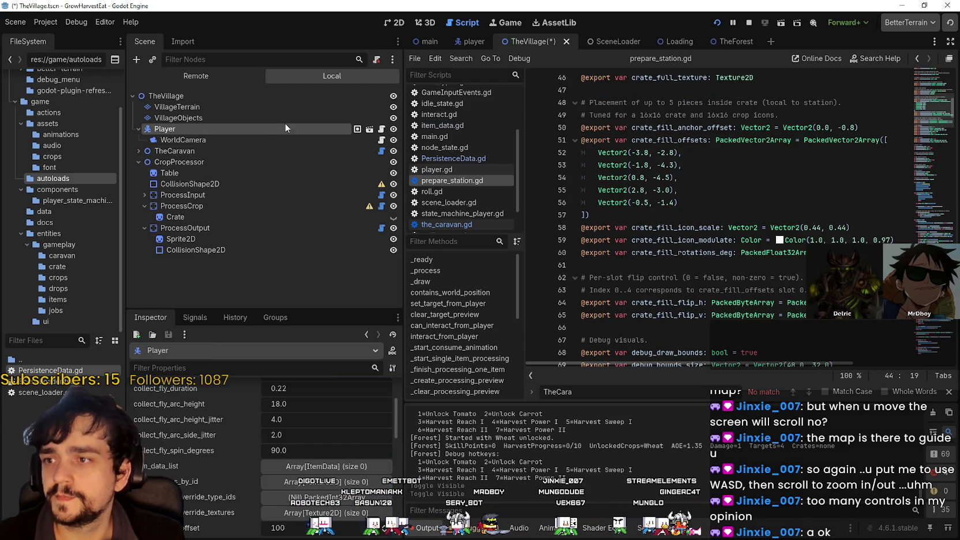
click(371, 129)
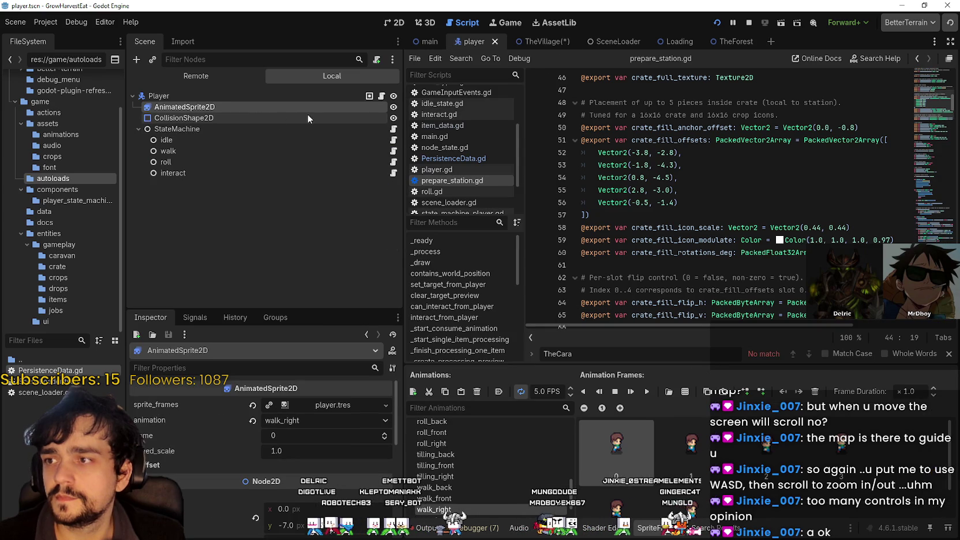
In player.gd, add an animated_sprite_2d.y_sort_origin line inside the _ready function.
click(381, 97)
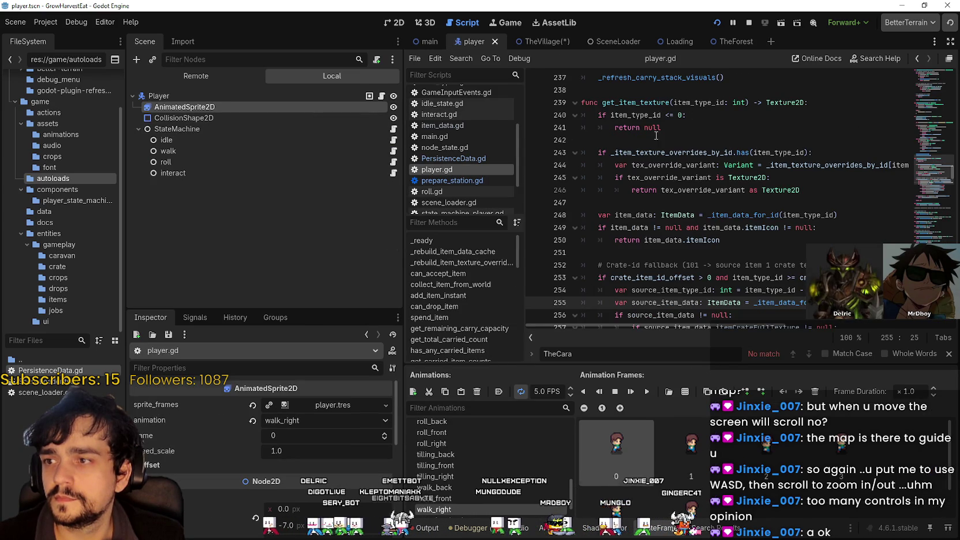
scroll(931, 172, up, 4)
mouse_move(931, 171)
mouse_down()
mouse_move(938, 80)
mouse_move(939, 105)
mouse_up()
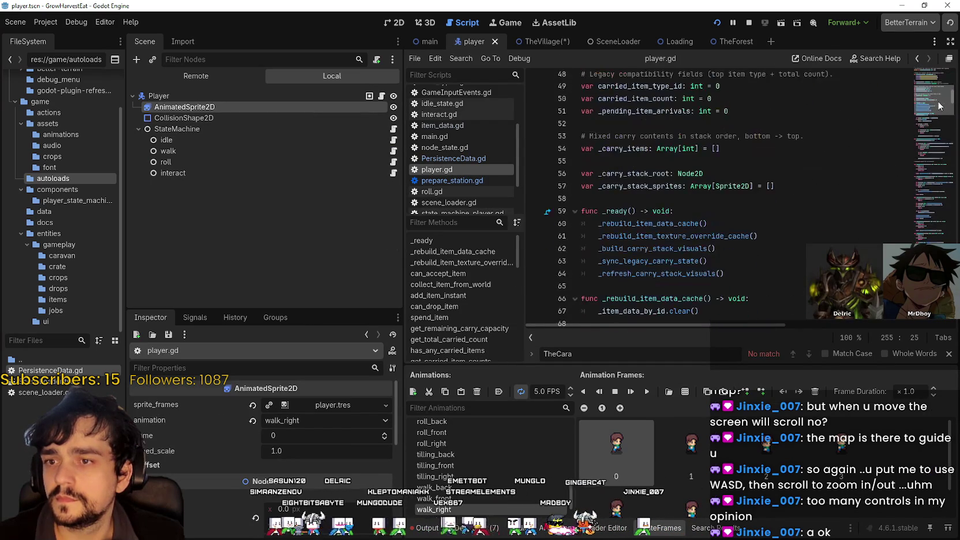
click(713, 210)
key(Return)
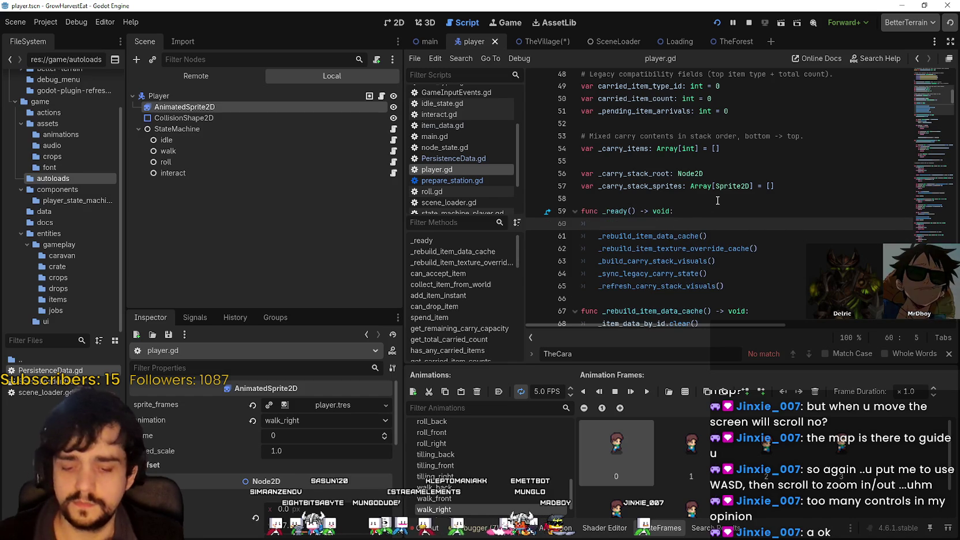
text(animated_sprite_2d.)
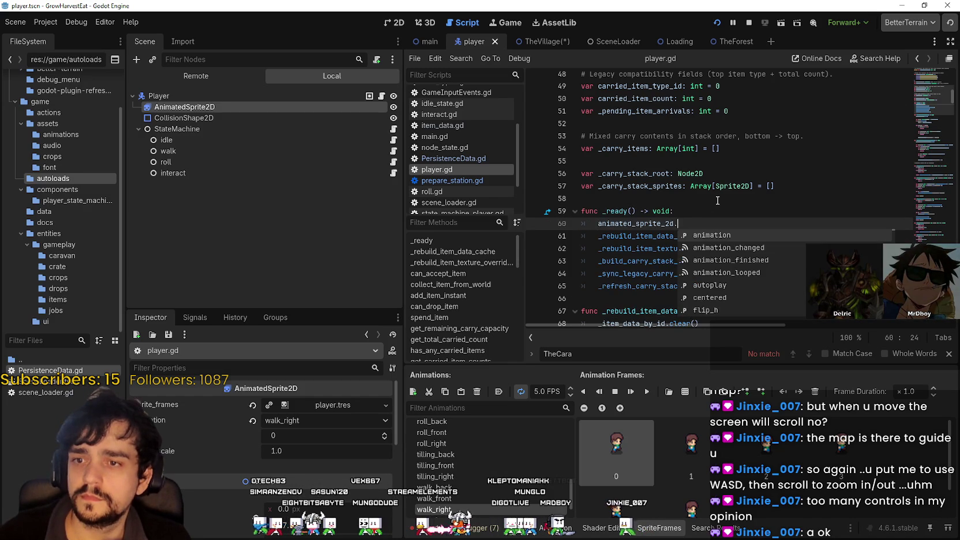
text(y_so)
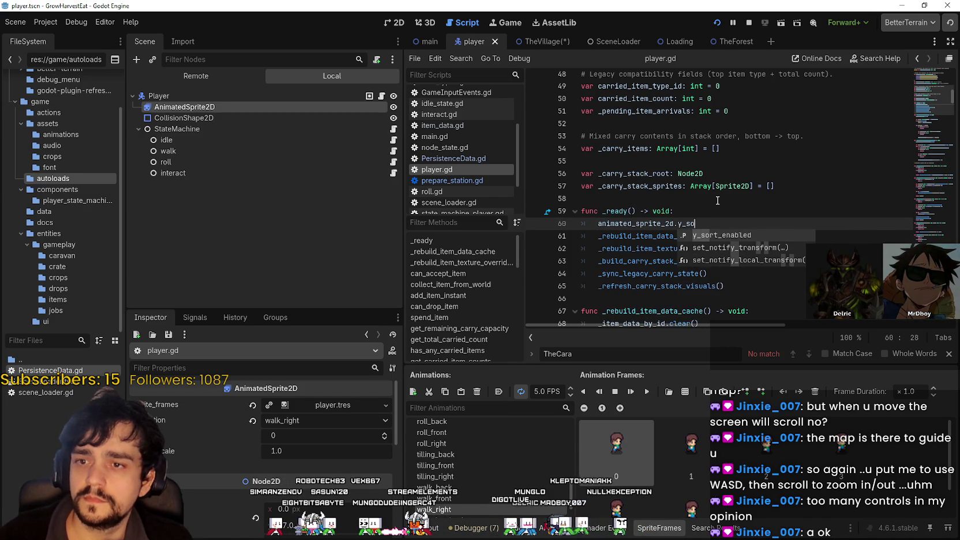
key(BackSpace)
key(BackSpace)
key(BackSpace)
text(y)
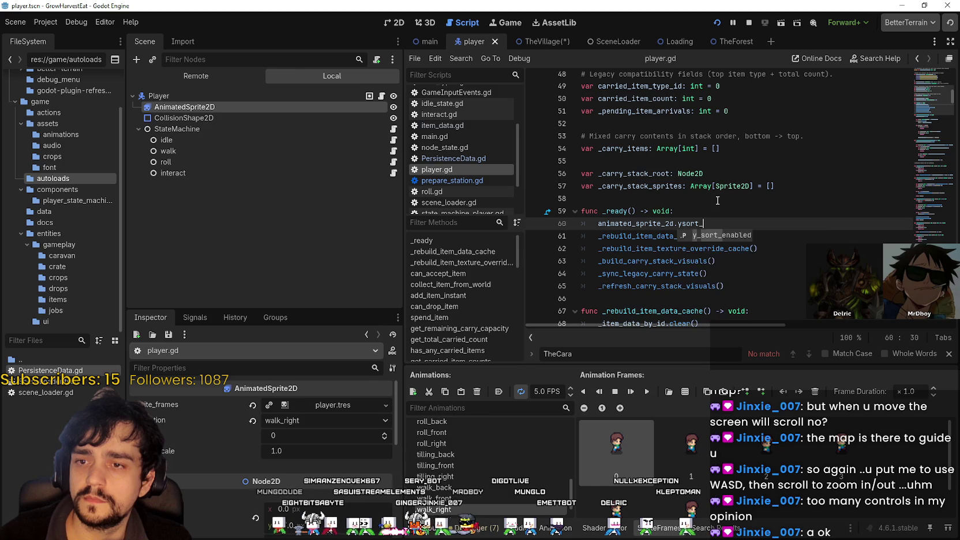
text(_sort)
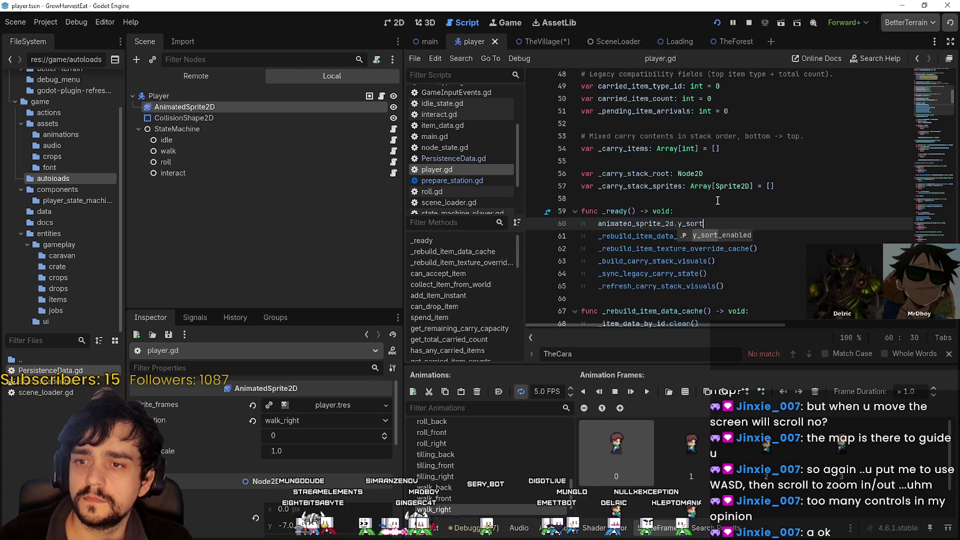
text(ing_)
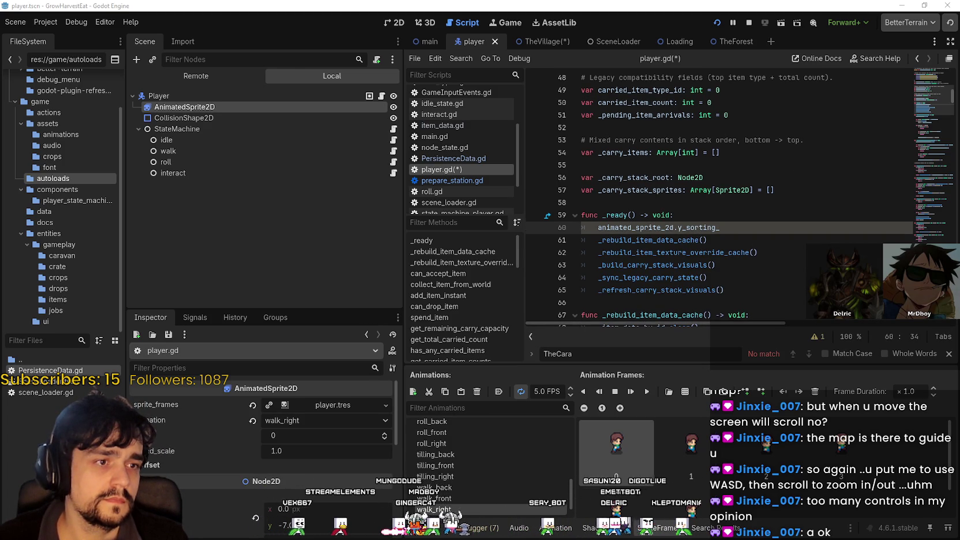
key(ctrl+shift+Left)
text(y_sort_origin)
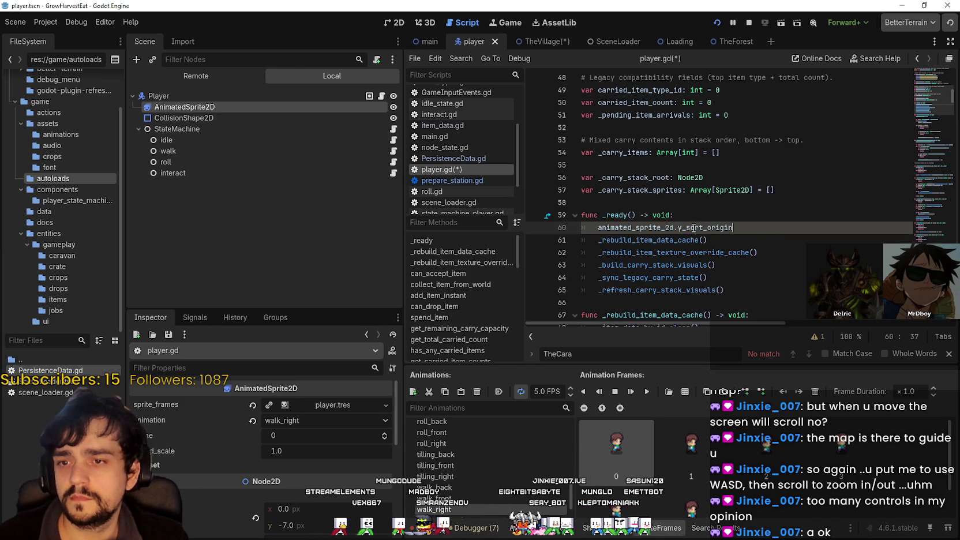
Wrap that line as print(animated_sprite_2d.y_sort_origin) on line 60.
drag(733, 227, 597, 227)
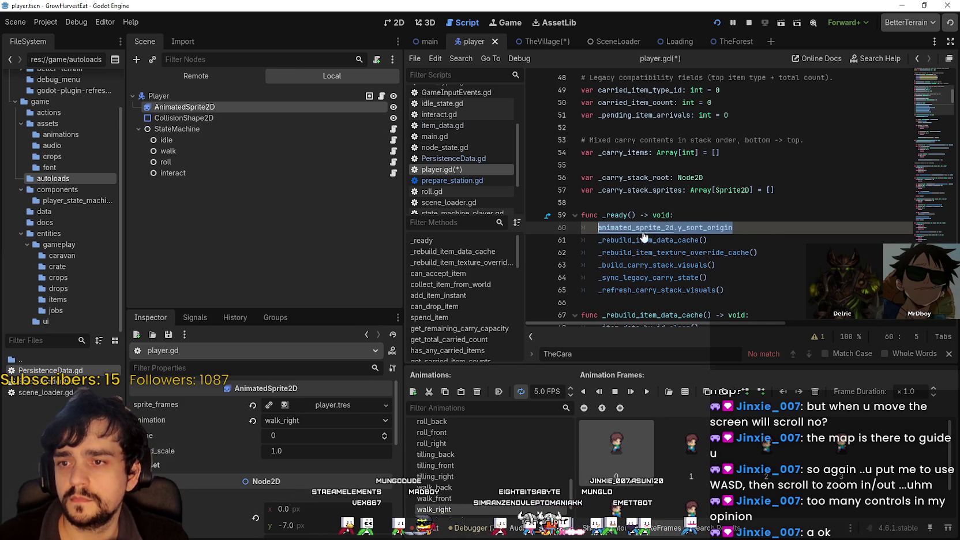
drag(761, 226, 600, 233)
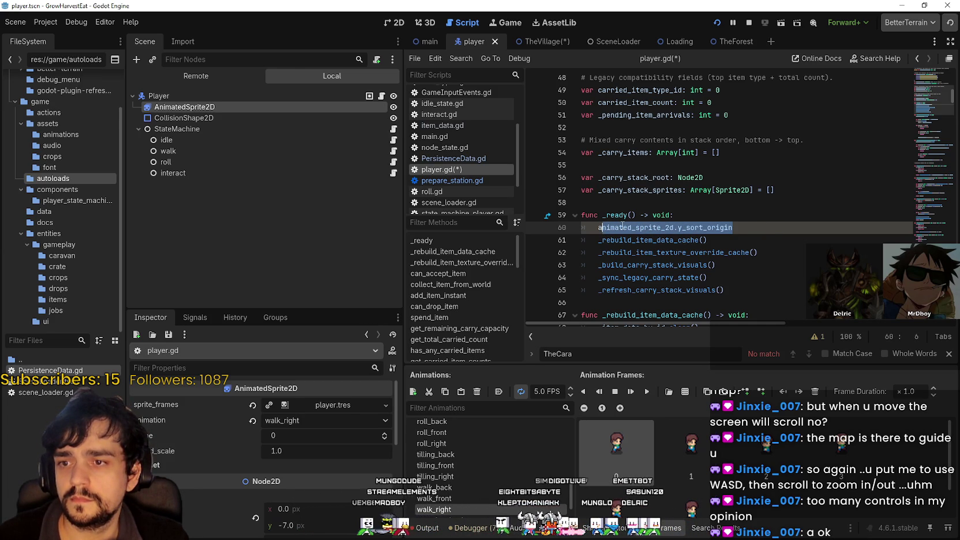
key(ctrl+x)
text(print()
key(ctrl+v)
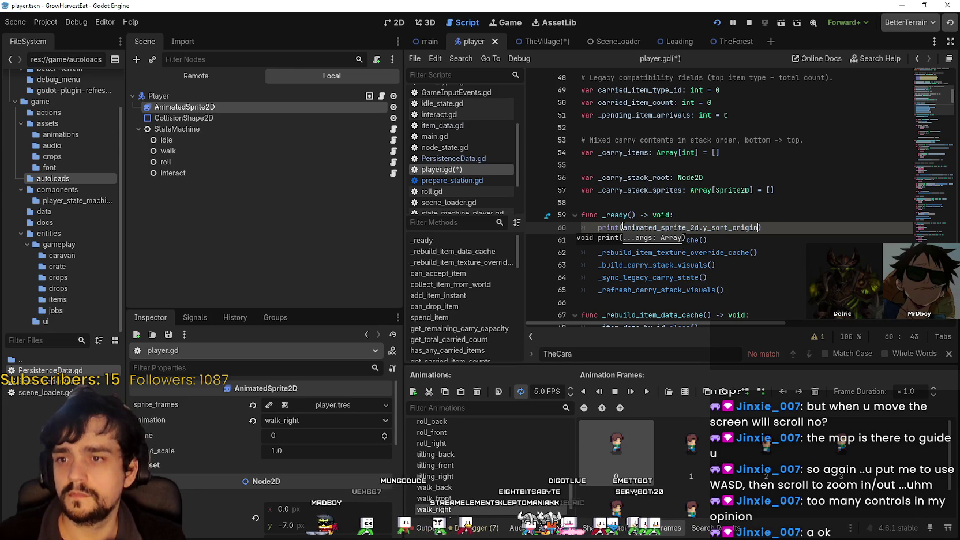
click(625, 240)
click(534, 240)
click(749, 23)
click(717, 22)
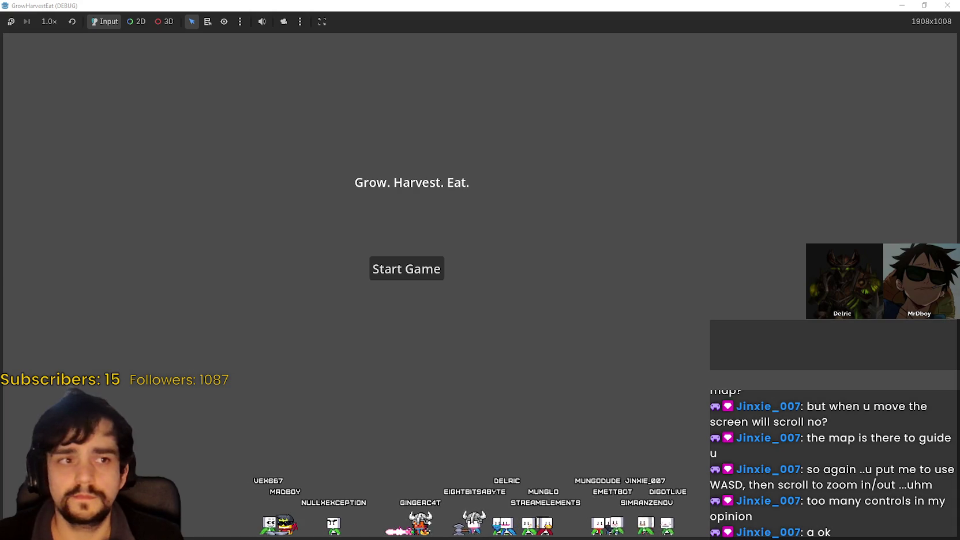
click(393, 272)
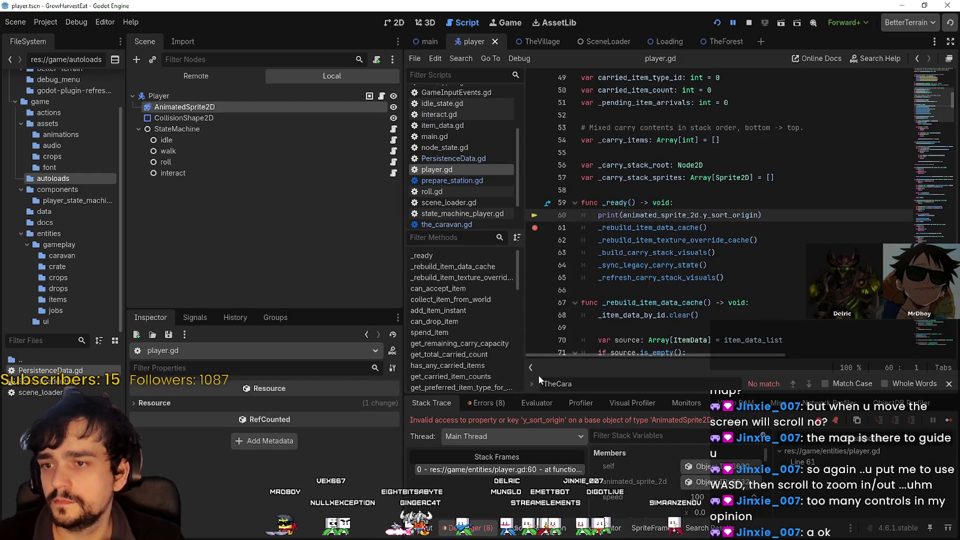
click(693, 482)
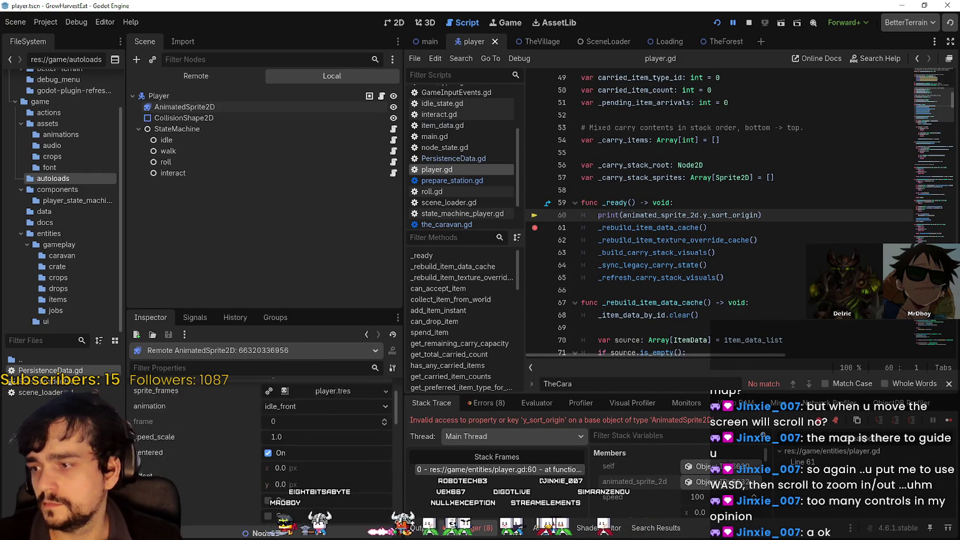
scroll(179, 503, down, 2)
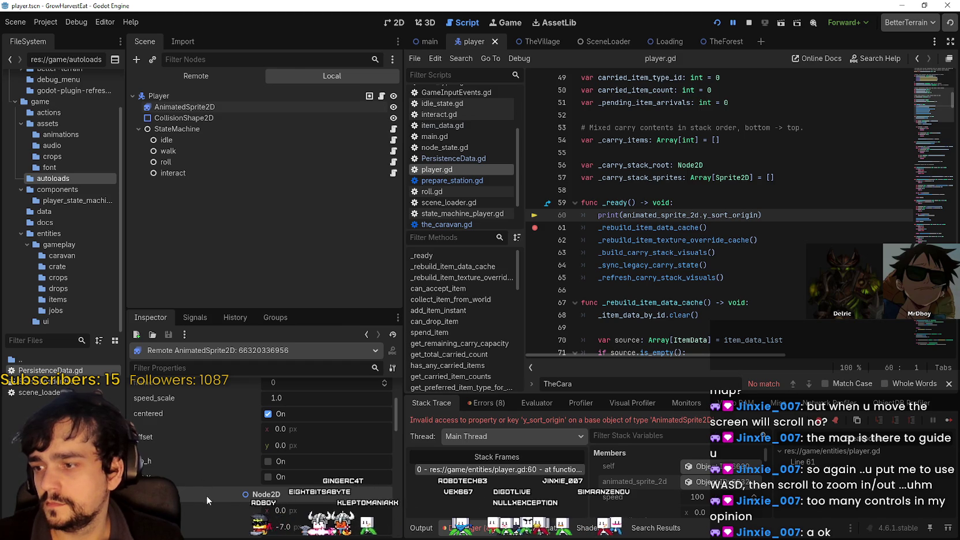
scroll(206, 494, down, 4)
scroll(207, 490, down, 4)
scroll(207, 485, down, 4)
scroll(208, 481, down, 7)
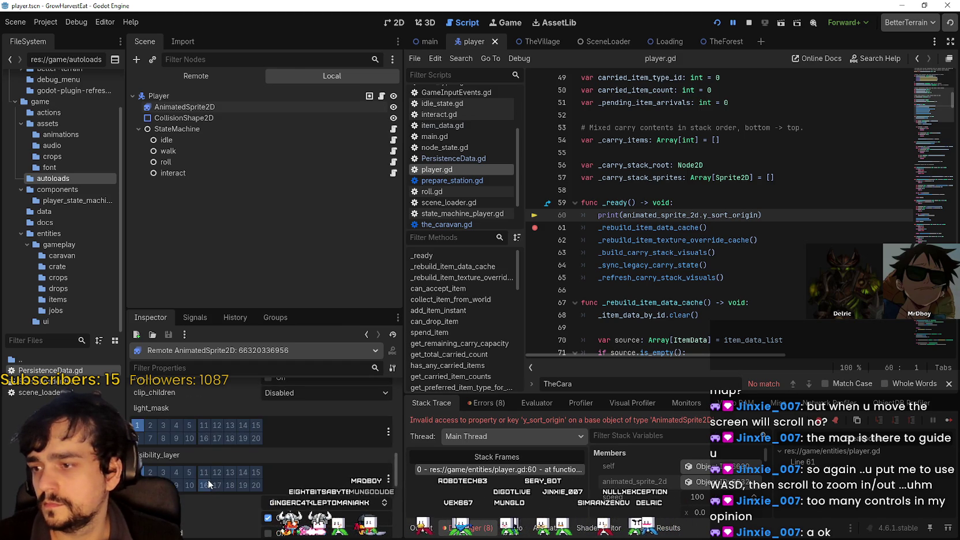
scroll(208, 479, down, 1)
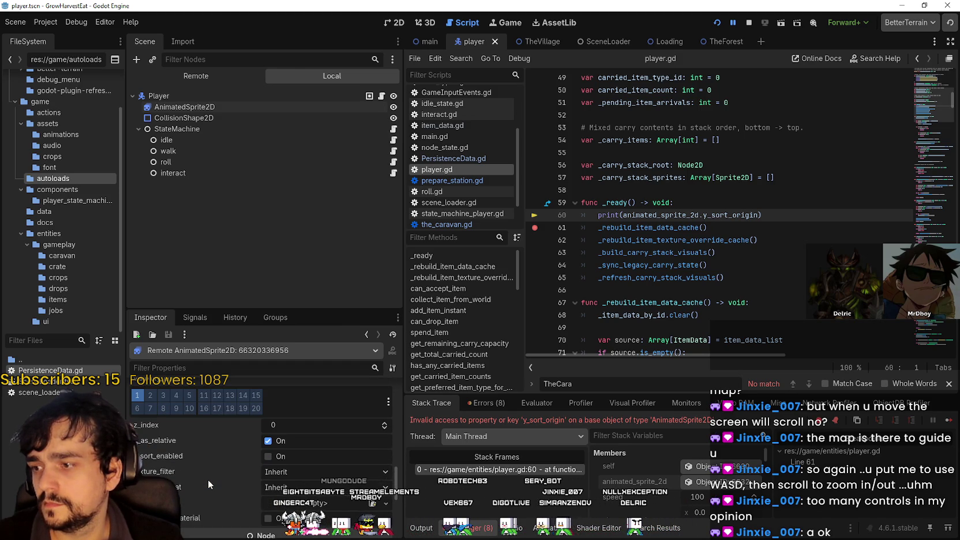
mouse_move(189, 454)
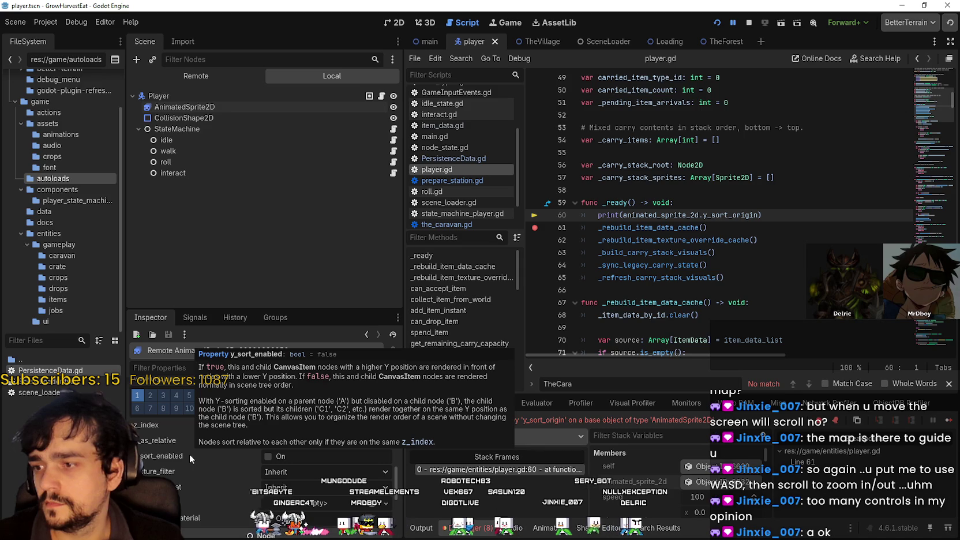
mouse_move(149, 437)
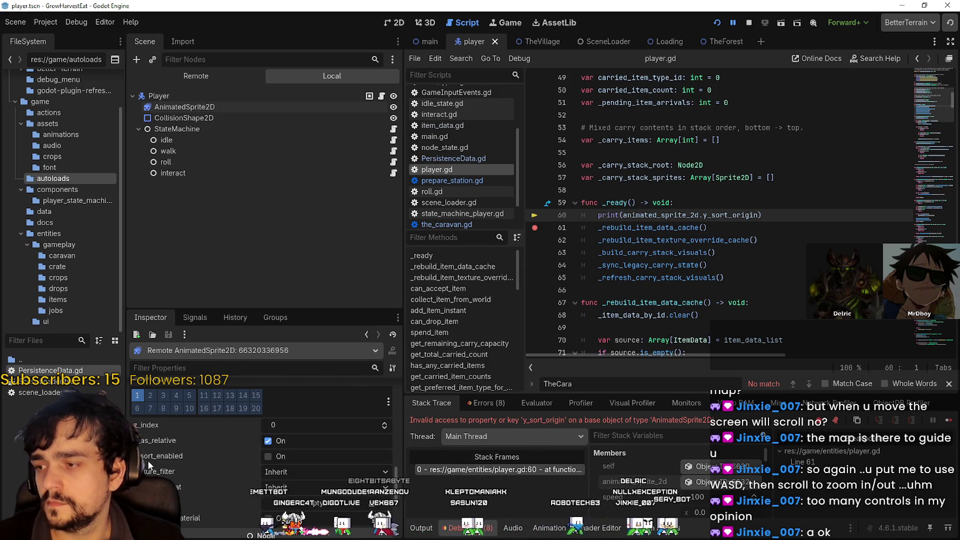
mouse_move(147, 460)
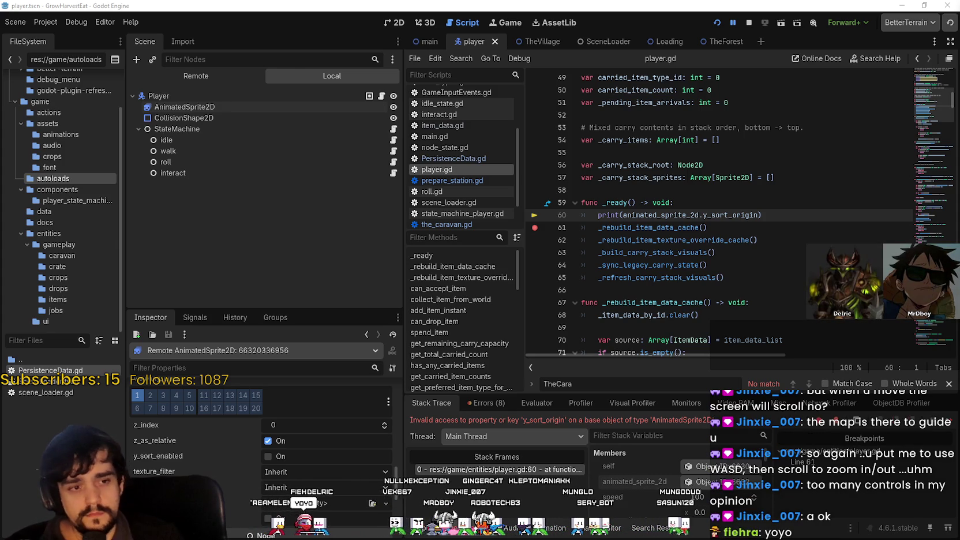
Widen the script editor by dragging the dock splitter left while reviewing the _ready function.
click(694, 290)
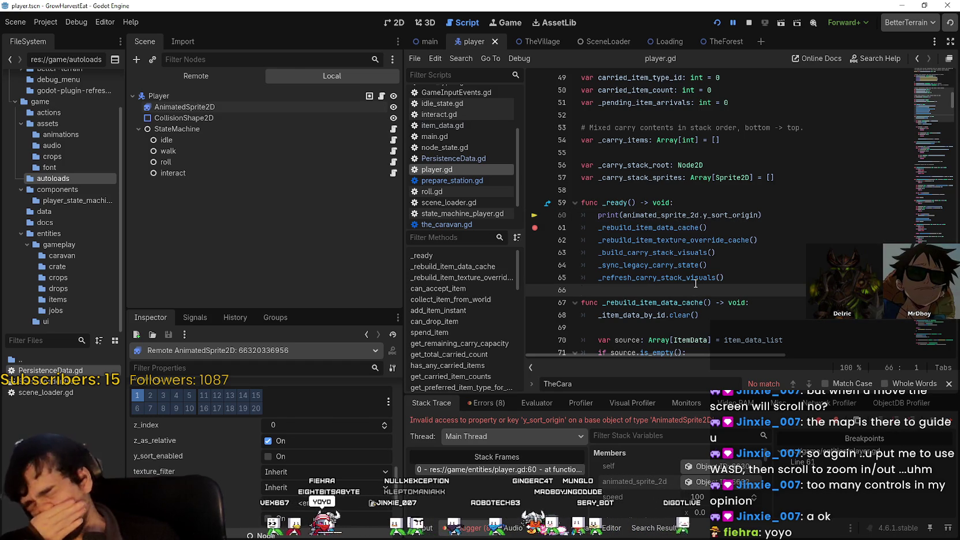
mouse_move(695, 284)
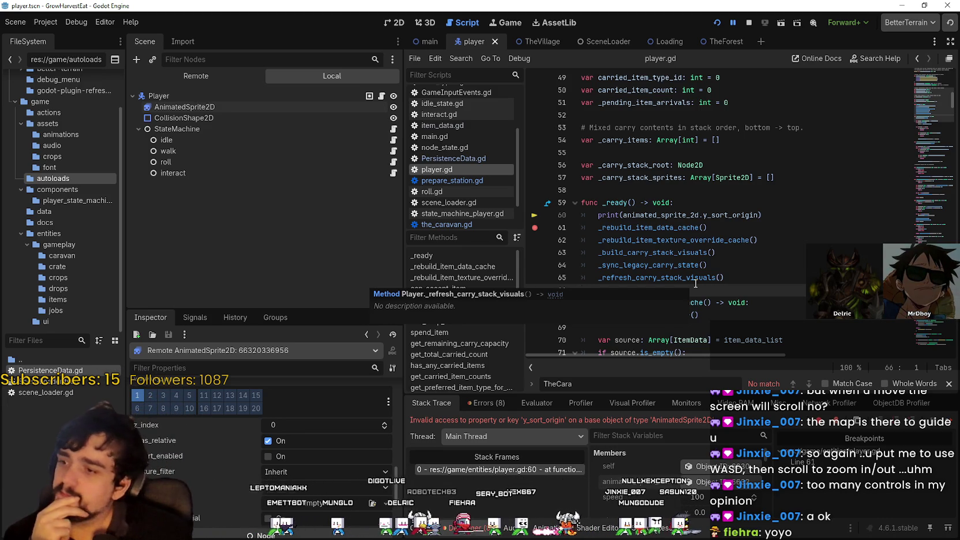
click(613, 193)
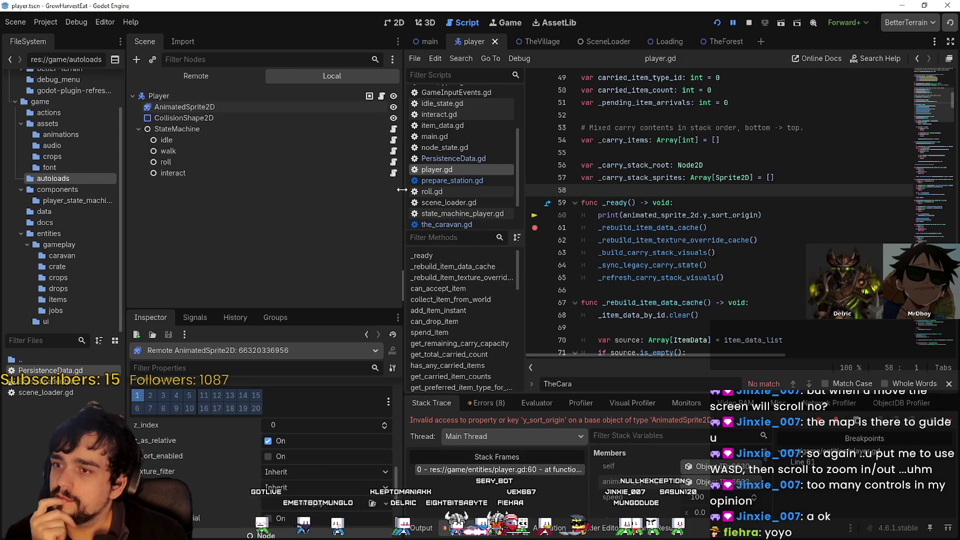
drag(402, 190, 325, 207)
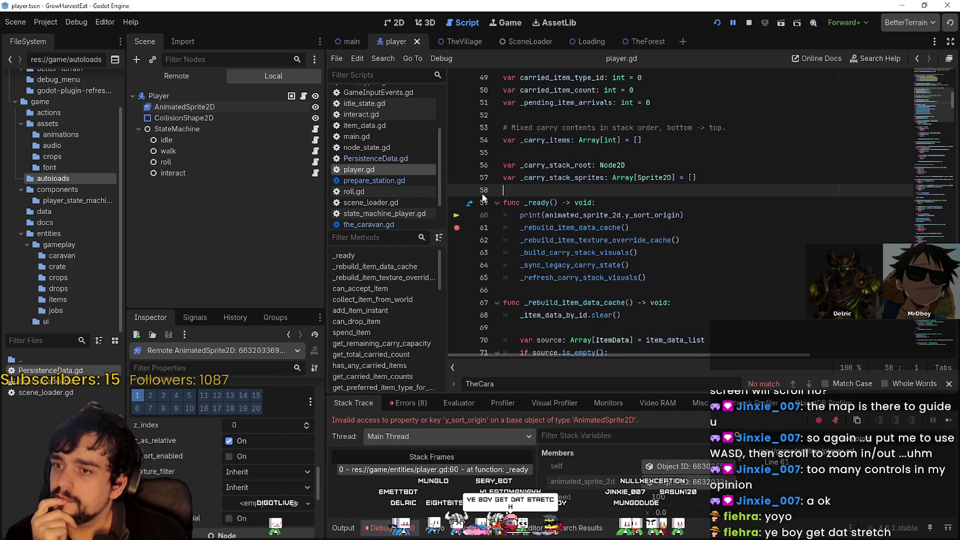
click(544, 199)
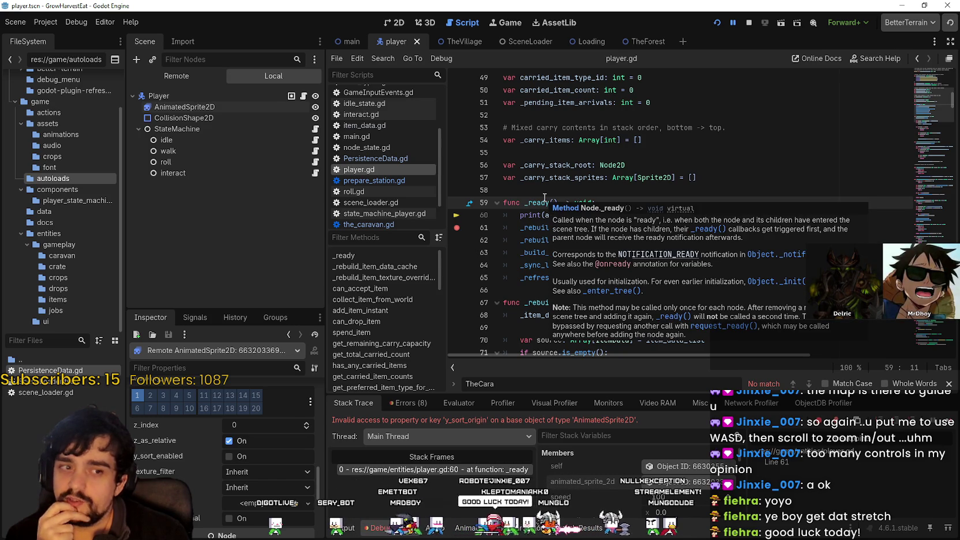
click(532, 193)
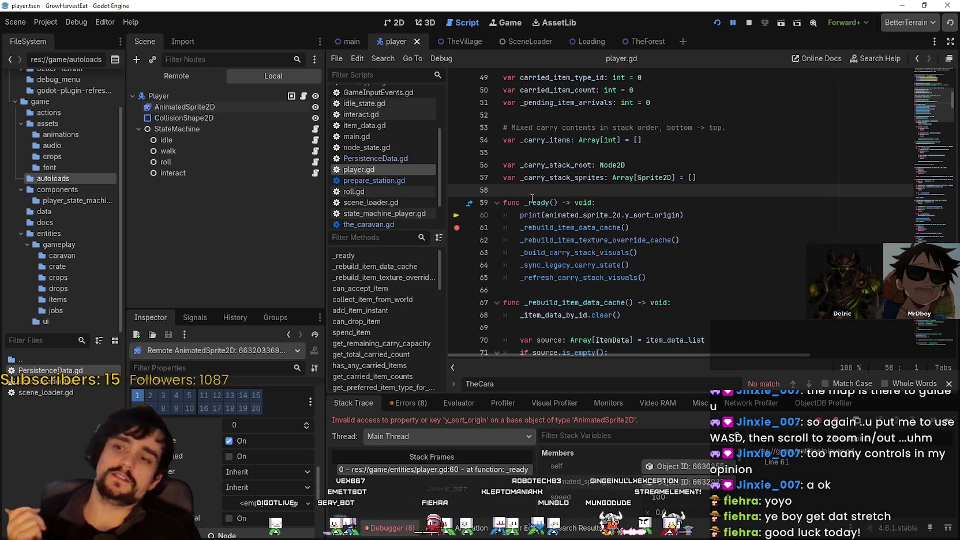
click(626, 277)
Remove the line 61 breakpoint, comment out the line 60 print, and save player.gd.
click(457, 228)
click(519, 215)
click(667, 215)
key(ctrl+k)
key(ctrl+s)
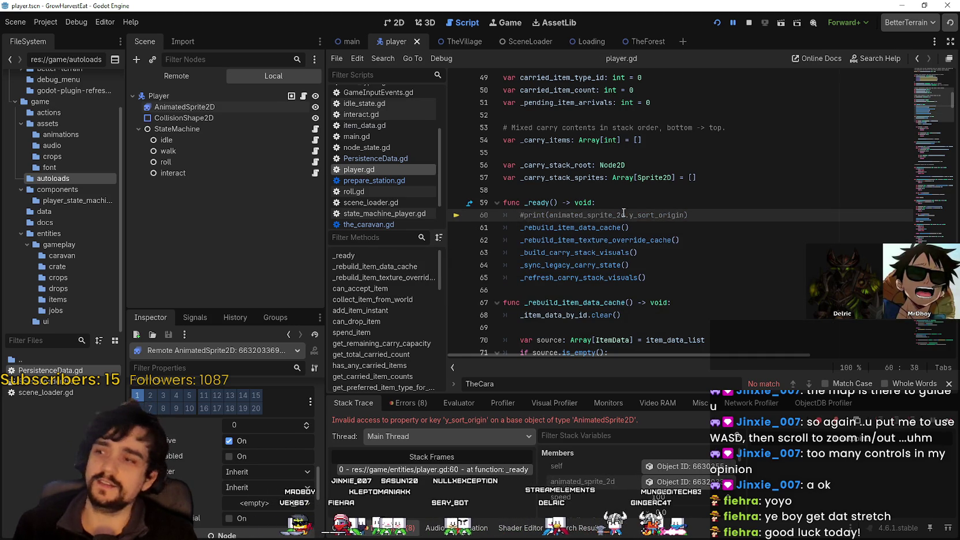
click(751, 22)
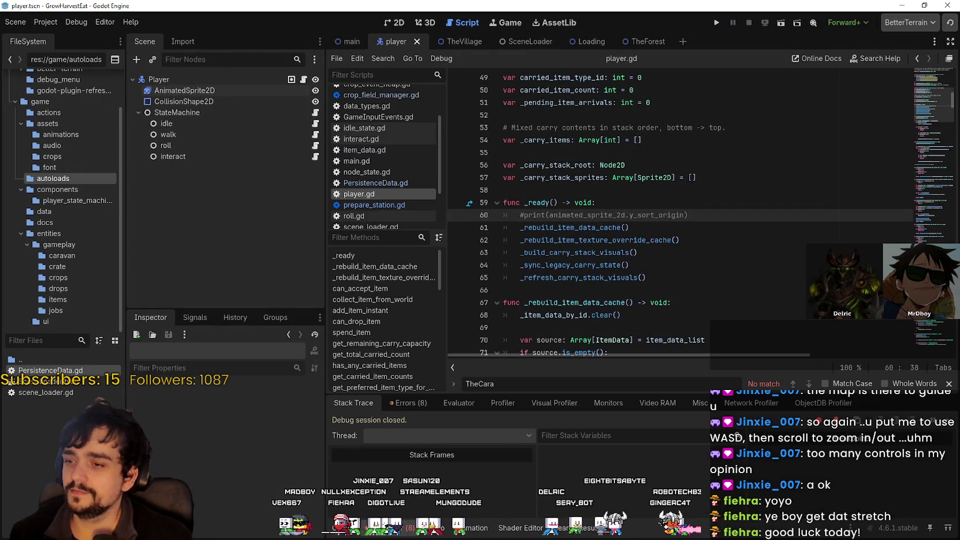
key(Escape)
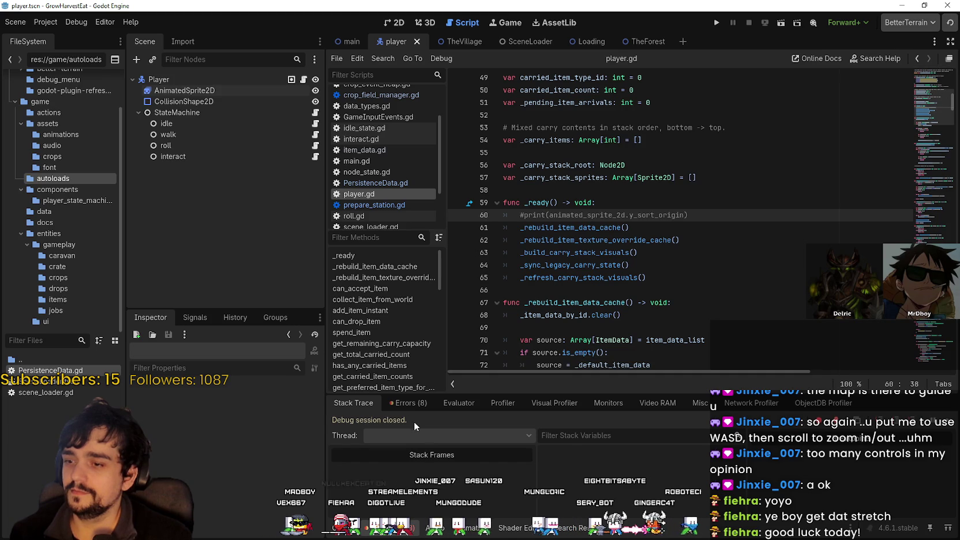
click(404, 402)
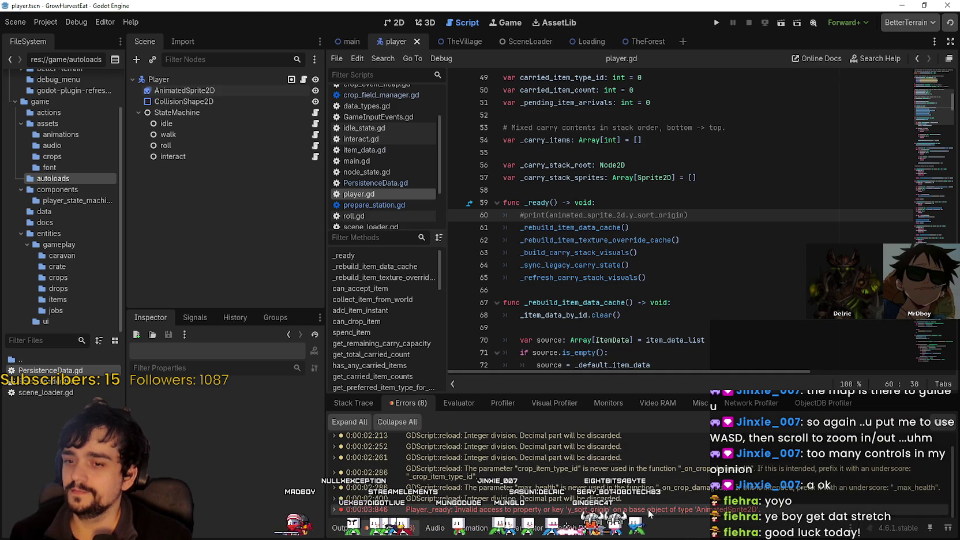
double_click(650, 510)
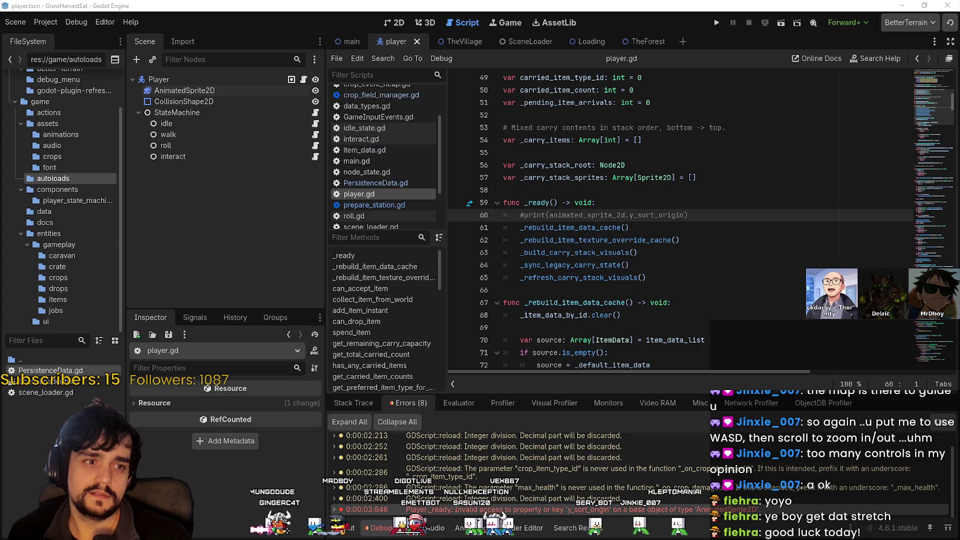
click(559, 194)
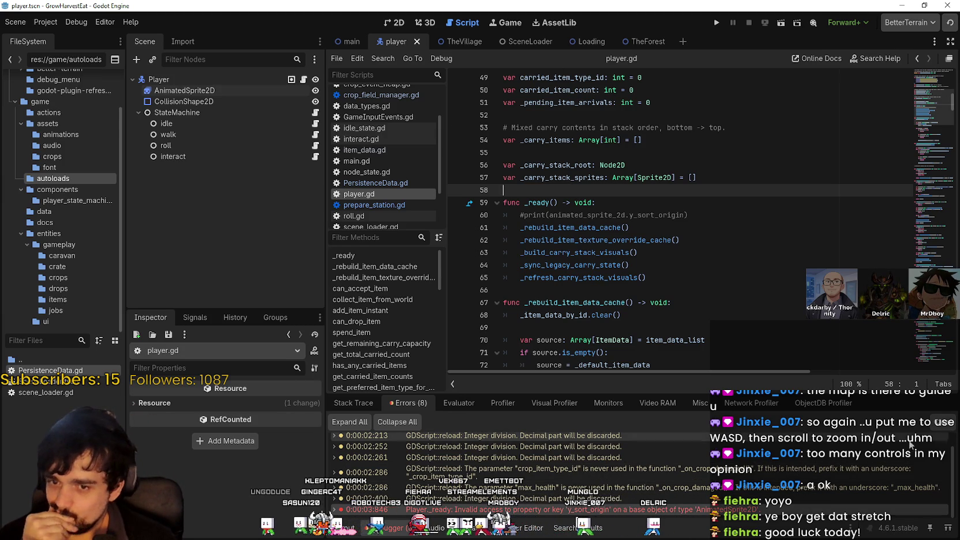
click(345, 528)
click(380, 528)
click(355, 403)
click(408, 403)
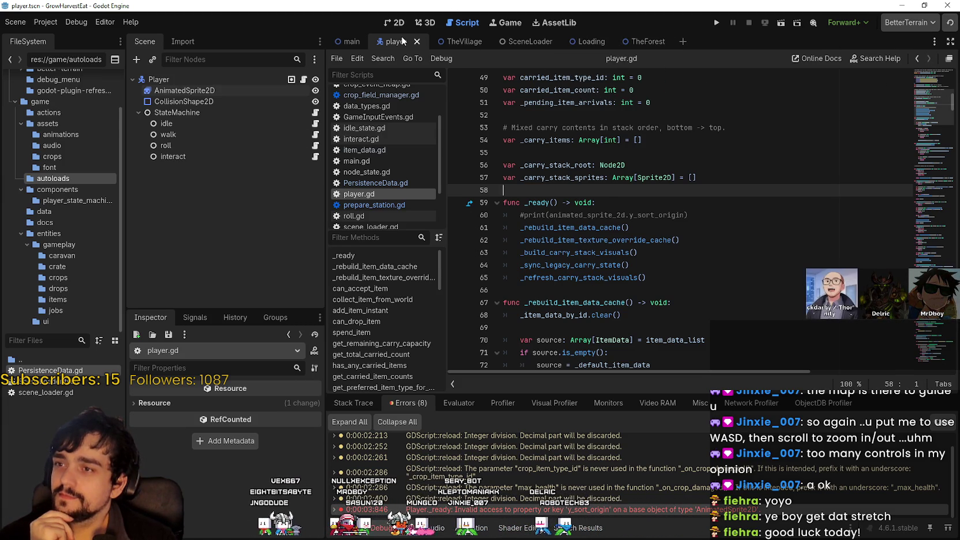
mouse_move(645, 44)
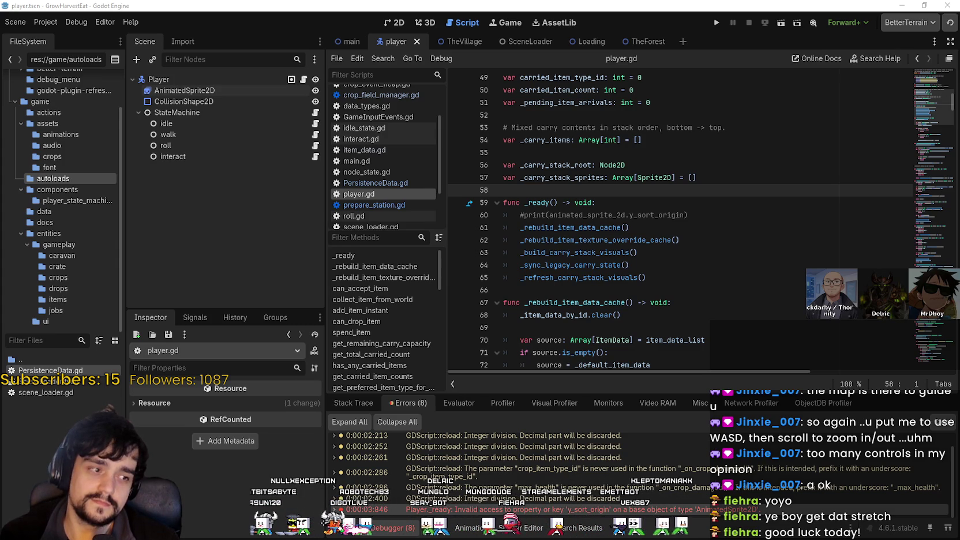
key(alt+Tab)
Select the lower wooden counter sprite on the Market Objects sheet.
scroll(265, 163, down, 2)
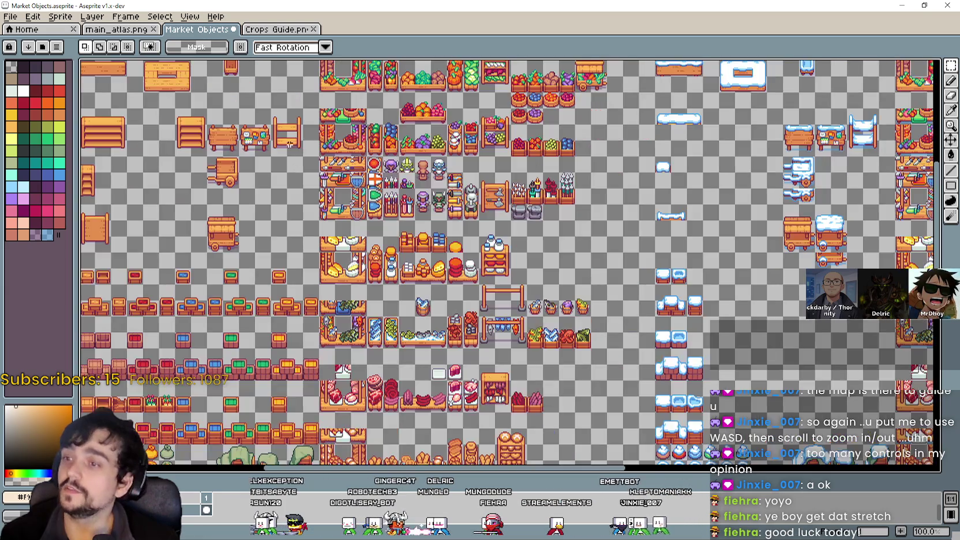
scroll(265, 163, up, 2)
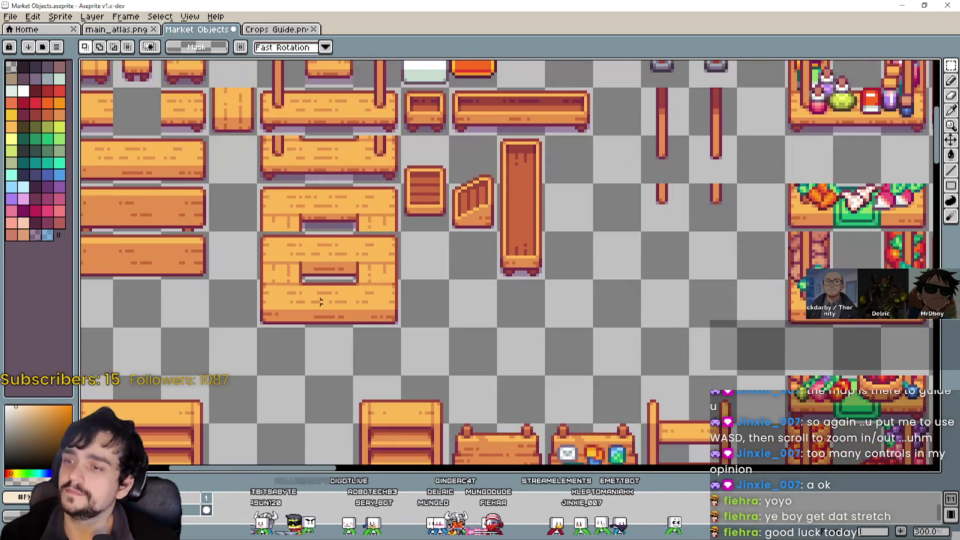
mouse_move(282, 317)
mouse_down()
mouse_move(303, 279)
mouse_move(398, 232)
mouse_up()
scroll(515, 335, down, 2)
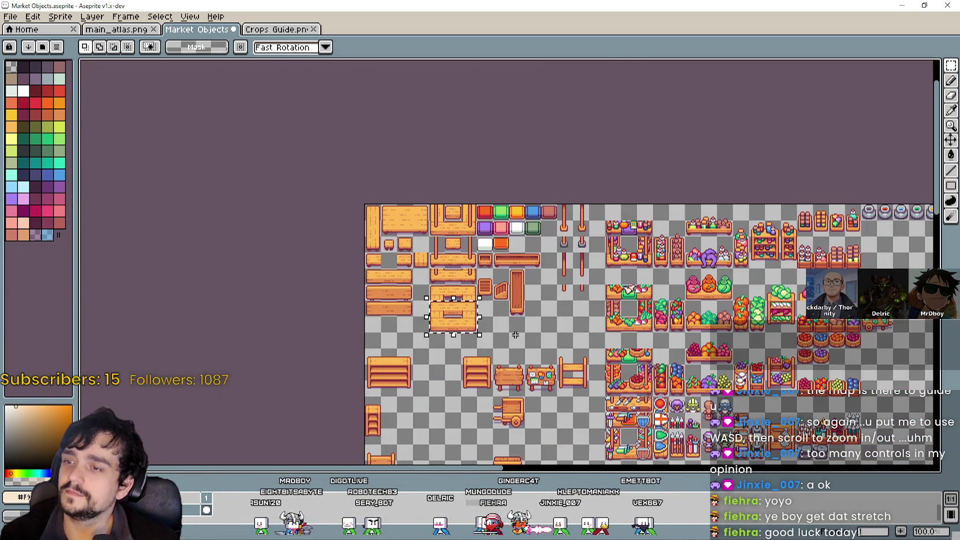
scroll(516, 335, up, 1)
scroll(515, 335, down, 2)
scroll(515, 335, up, 1)
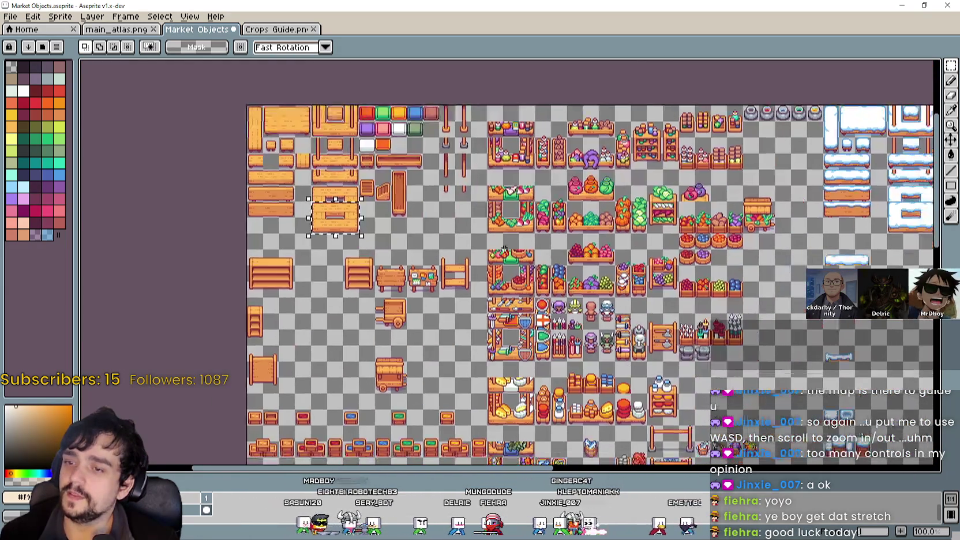
scroll(515, 335, up, 1)
scroll(515, 335, up, 1)
scroll(515, 335, down, 1)
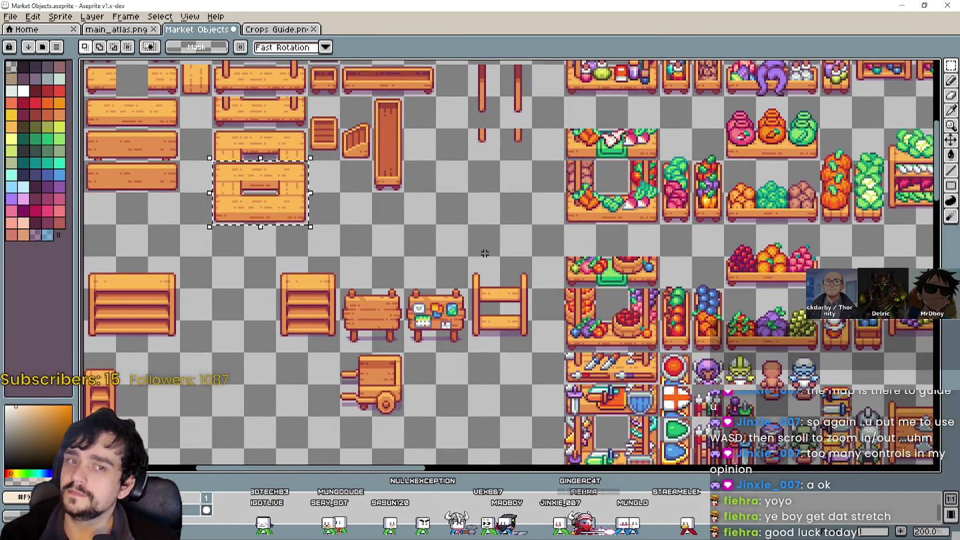
Pan the sheet back to the selected counter and its top-left corner, then bring up main_atlas.png.
scroll(484, 254, down, 1)
scroll(484, 253, up, 1)
scroll(484, 253, down, 2)
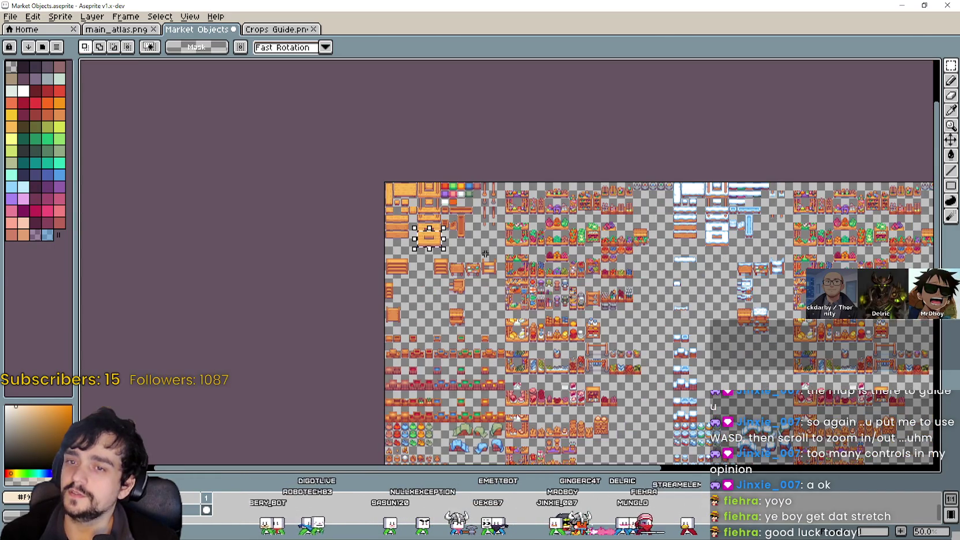
scroll(485, 253, up, 2)
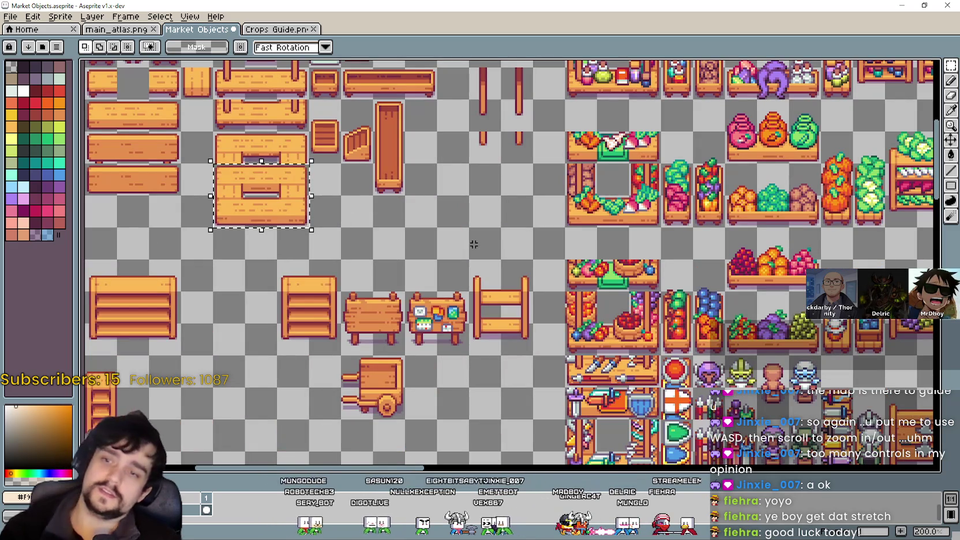
scroll(456, 260, down, 1)
scroll(456, 259, up, 1)
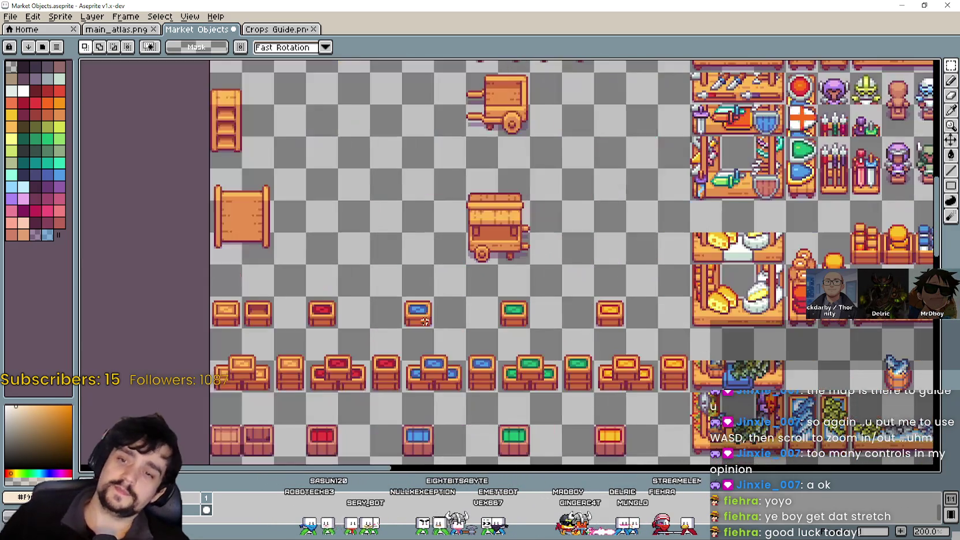
scroll(431, 295, down, 1)
drag(443, 190, 440, 254)
mouse_move(508, 201)
mouse_down()
mouse_move(509, 238)
mouse_move(531, 301)
mouse_up()
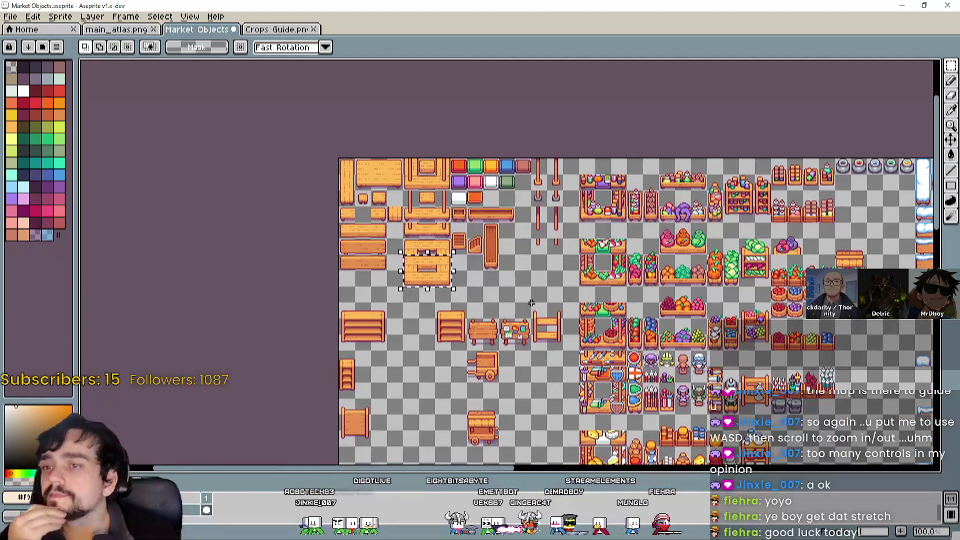
scroll(495, 254, up, 1)
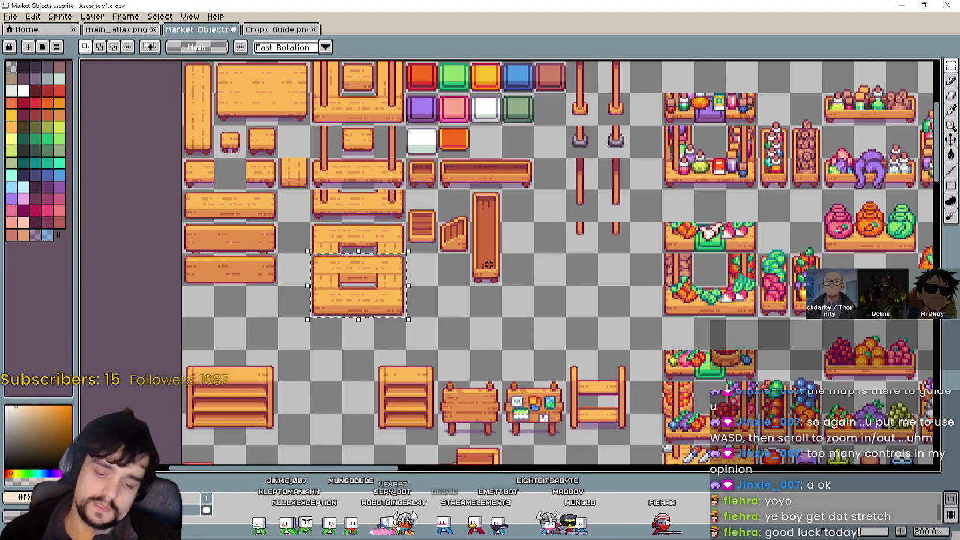
scroll(488, 256, down, 1)
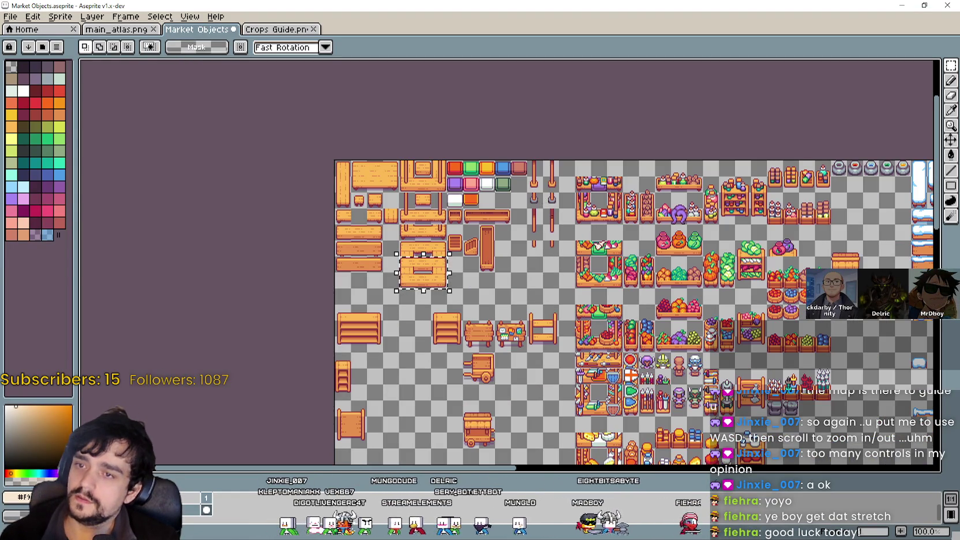
scroll(573, 254, down, 1)
click(131, 29)
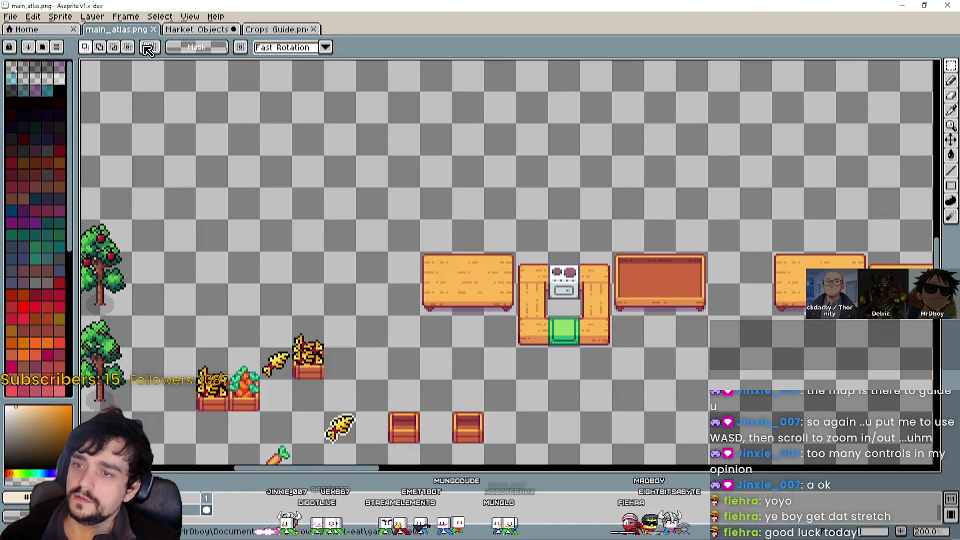
Paste the wooden table into empty atlas space and lift its top piece up one tile.
scroll(522, 223, up, 1)
scroll(522, 223, down, 1)
key(ctrl+v)
mouse_move(508, 261)
mouse_down()
mouse_move(546, 379)
mouse_move(552, 268)
mouse_move(514, 264)
mouse_move(574, 336)
mouse_up()
scroll(574, 337, up, 1)
click(427, 354)
mouse_move(478, 321)
mouse_down()
mouse_move(669, 287)
mouse_move(568, 268)
mouse_up()
click(563, 306)
drag(622, 335, 571, 384)
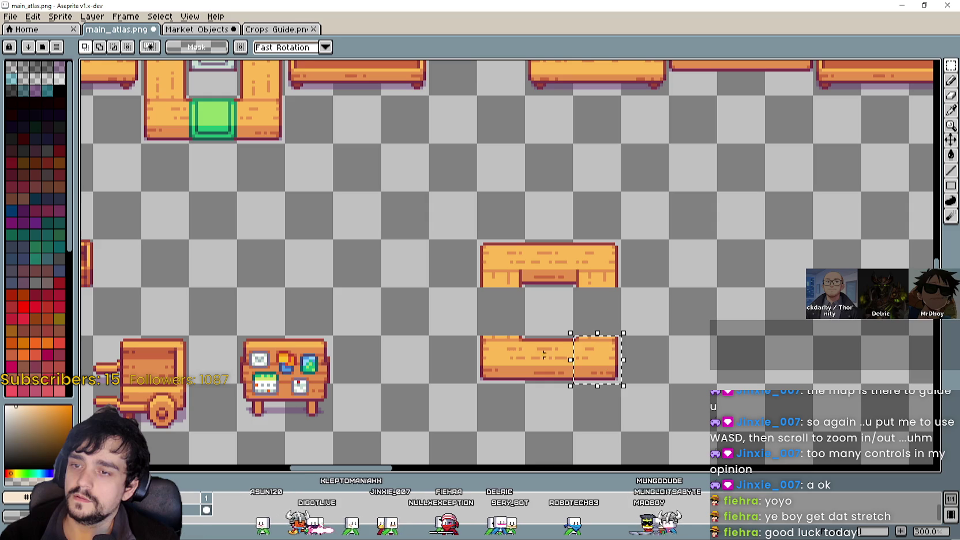
mouse_move(529, 355)
mouse_down()
mouse_move(507, 351)
mouse_move(502, 306)
mouse_up()
drag(569, 307, 593, 311)
click(592, 252)
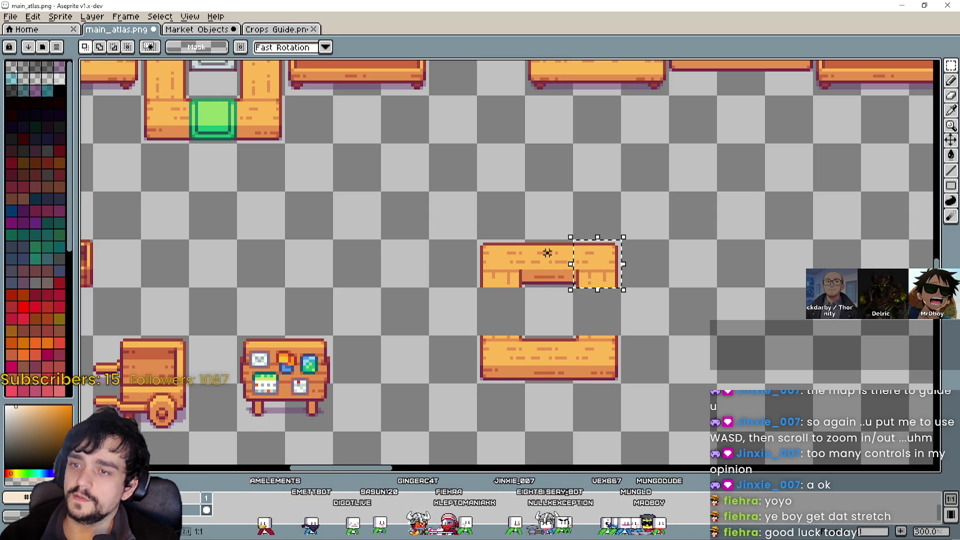
click(505, 255)
key(ctrl+d)
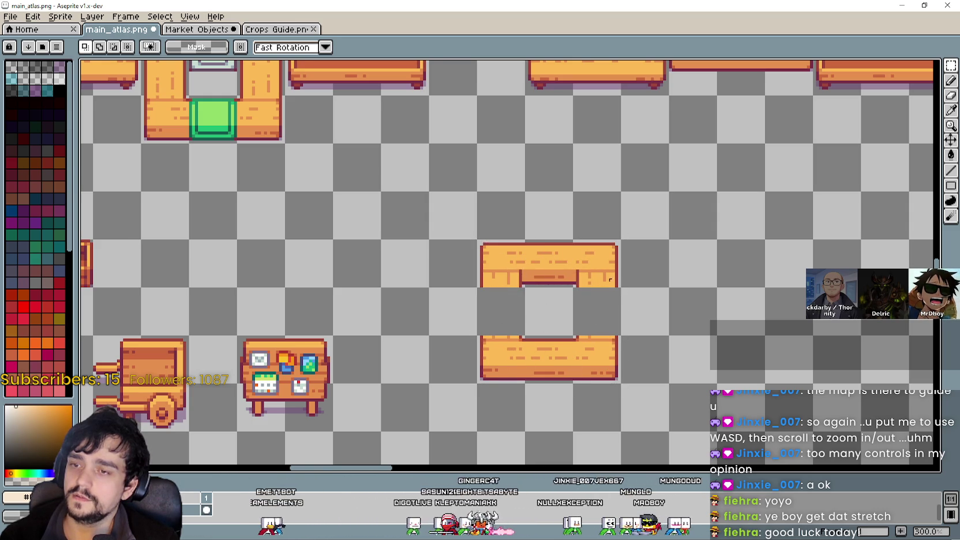
Try the plank tile beside the stove in the frame's left gap, then cancel the move.
scroll(618, 347, up, 1)
scroll(618, 347, down, 1)
drag(474, 259, 529, 290)
mouse_move(626, 347)
mouse_down()
mouse_move(574, 279)
mouse_move(602, 356)
mouse_up()
drag(569, 271, 599, 321)
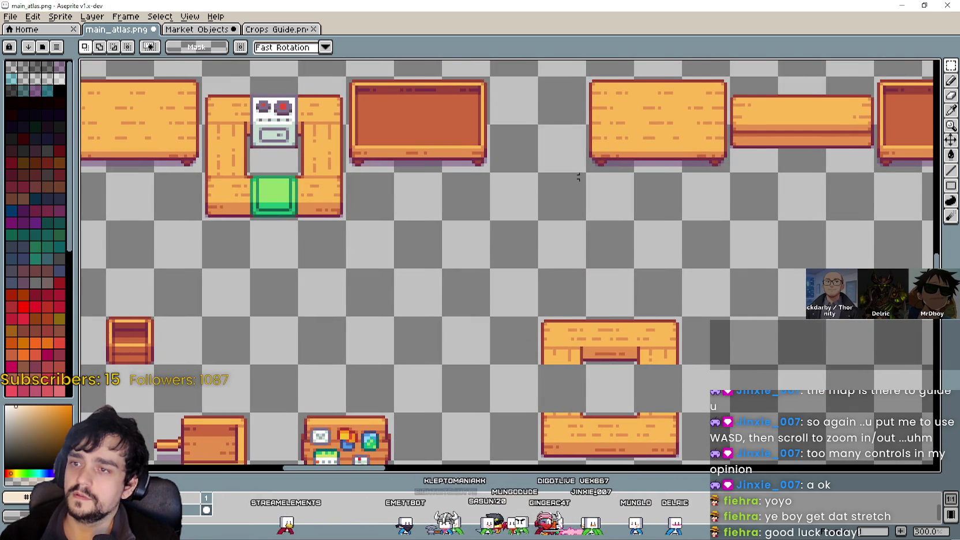
drag(203, 123, 250, 172)
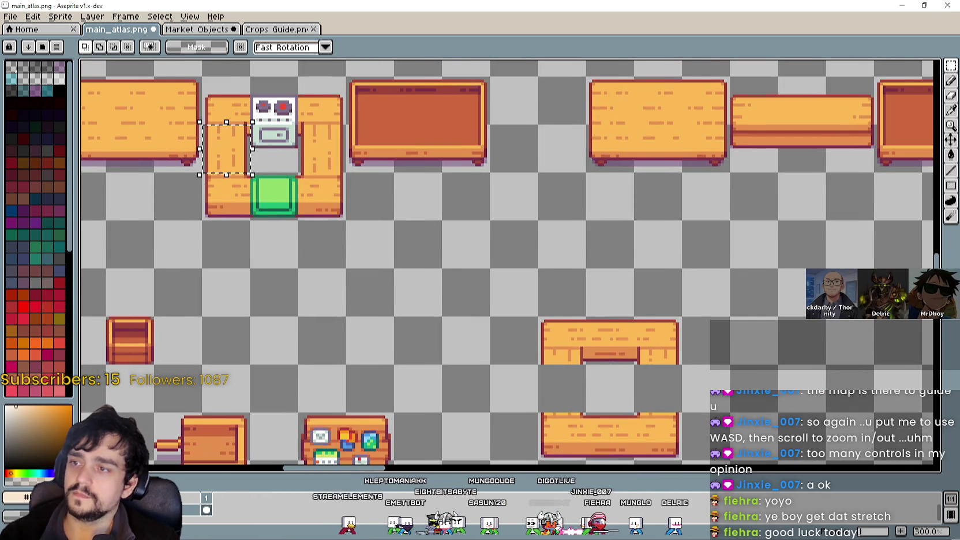
drag(578, 401, 544, 344)
key(ctrl+t)
mouse_move(214, 95)
mouse_down()
mouse_move(399, 326)
mouse_move(551, 334)
mouse_up()
scroll(535, 332, up, 1)
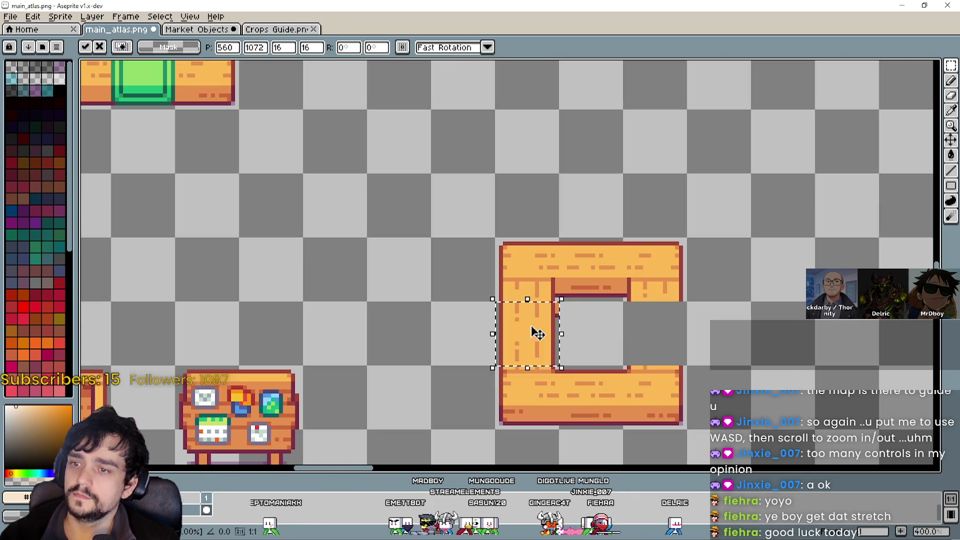
key(Escape)
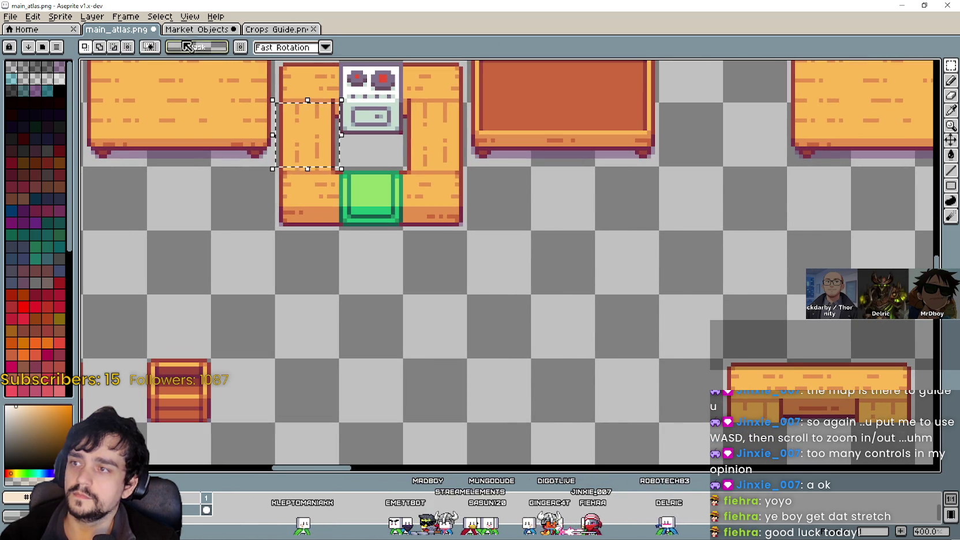
Copy a vertical plank tile from Market Objects and paste it into the left and right gaps.
key(ctrl+Tab)
scroll(527, 186, up, 5)
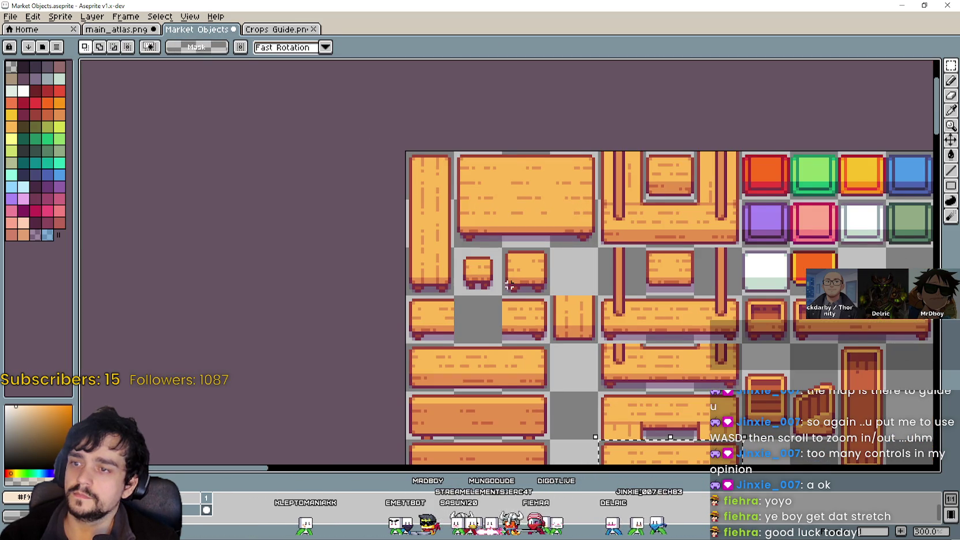
drag(508, 282, 492, 256)
drag(597, 220, 495, 293)
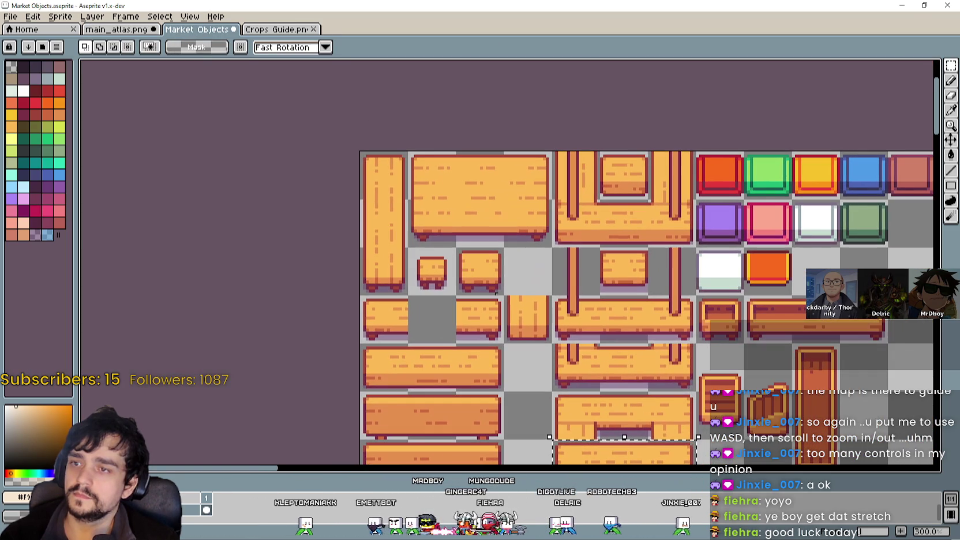
click(374, 216)
key(ctrl+c)
click(115, 29)
drag(630, 267, 435, 150)
key(ctrl+v)
mouse_move(507, 289)
mouse_down()
mouse_move(519, 326)
mouse_move(531, 273)
mouse_move(628, 289)
mouse_up()
scroll(836, 336, down, 2)
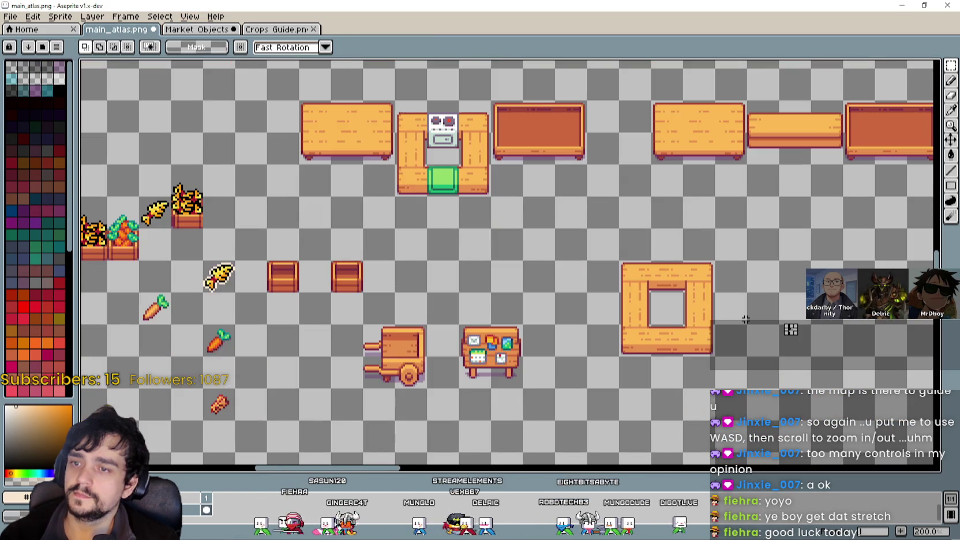
scroll(582, 294, up, 1)
scroll(571, 288, down, 2)
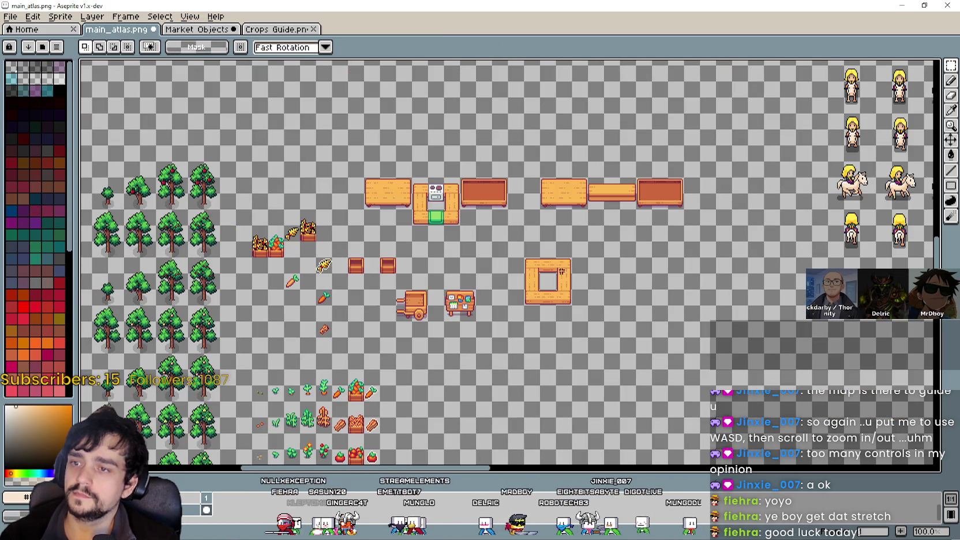
Copy the purple tile from Market Objects and place it in the frame's bottom gap.
scroll(527, 274, up, 1)
click(167, 33)
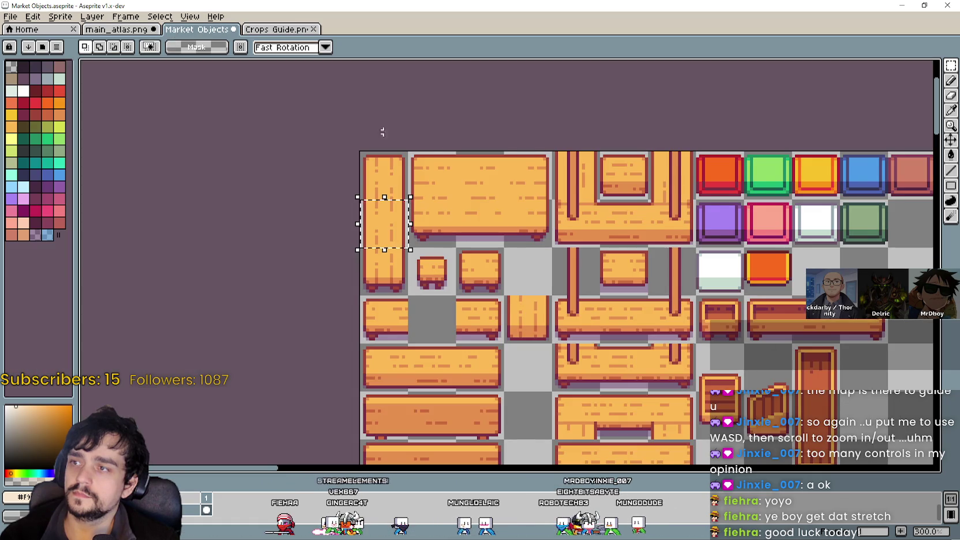
scroll(426, 167, up, 1)
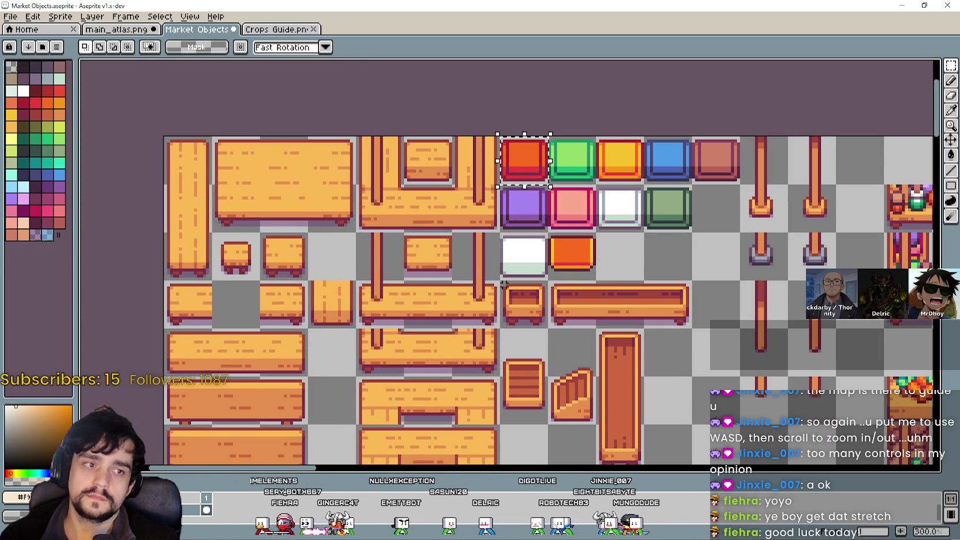
drag(503, 189, 543, 210)
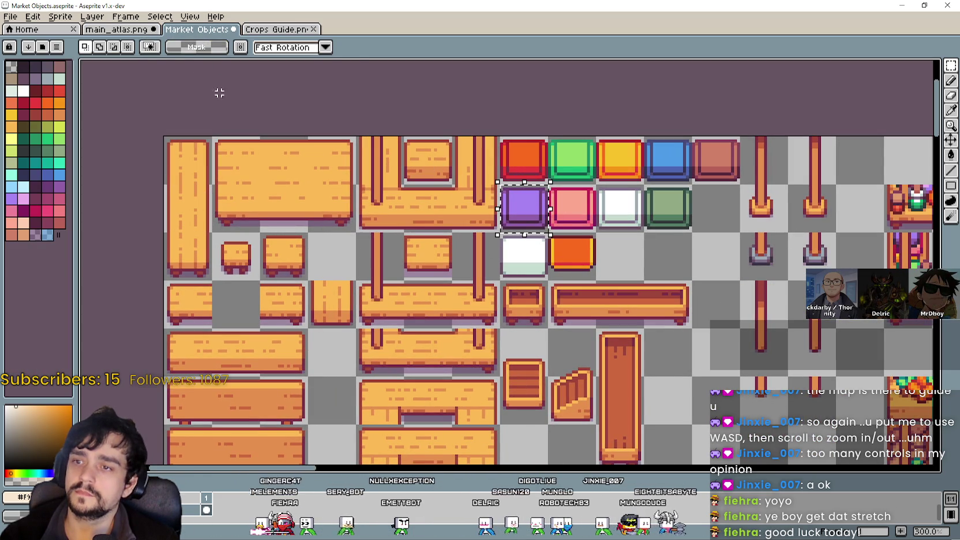
click(135, 32)
scroll(507, 242, down, 2)
scroll(508, 242, up, 1)
key(ctrl+v)
drag(498, 257, 490, 292)
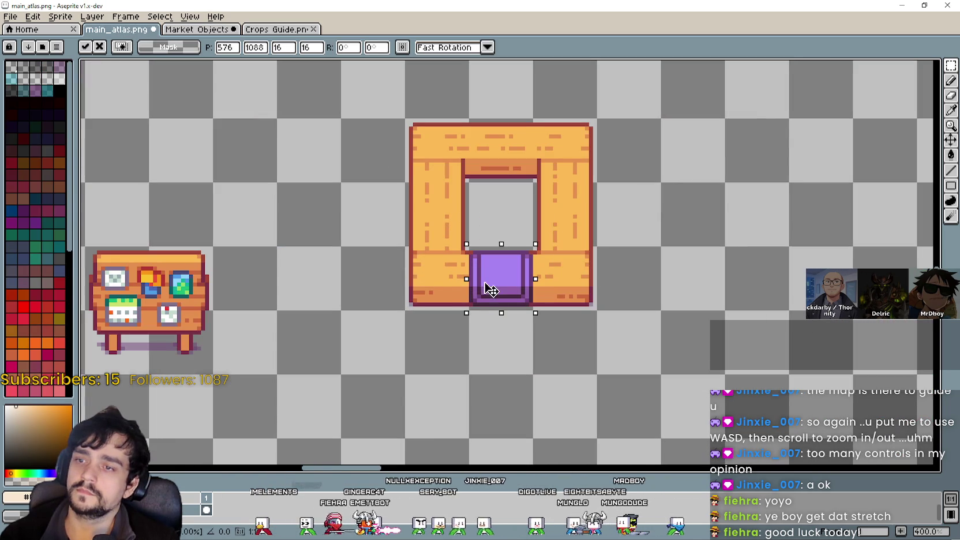
click(674, 296)
scroll(600, 315, down, 2)
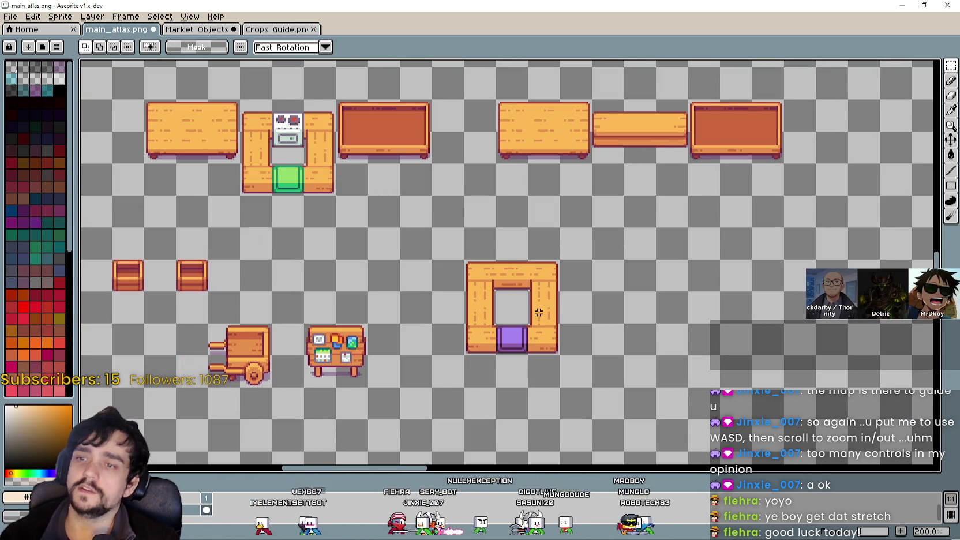
scroll(545, 304, up, 3)
scroll(625, 257, down, 2)
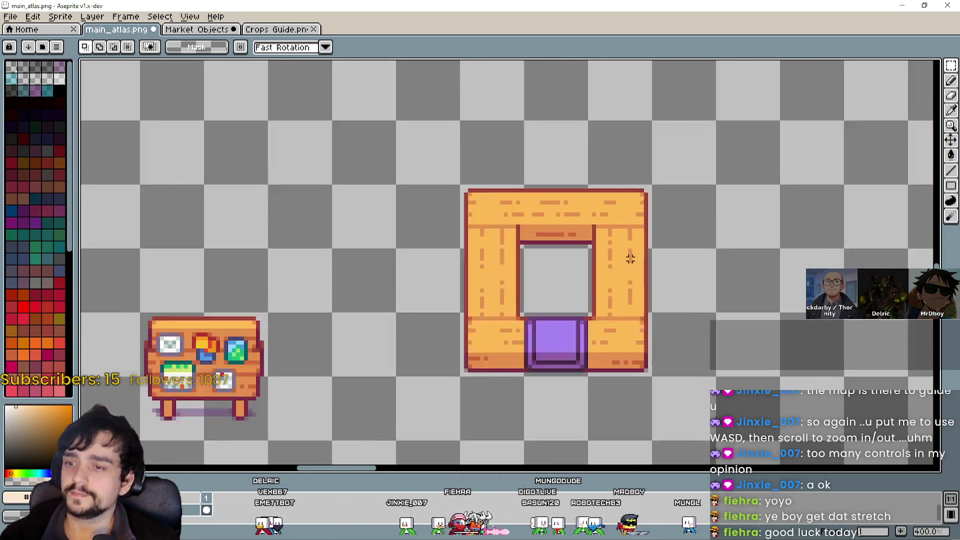
scroll(629, 240, down, 1)
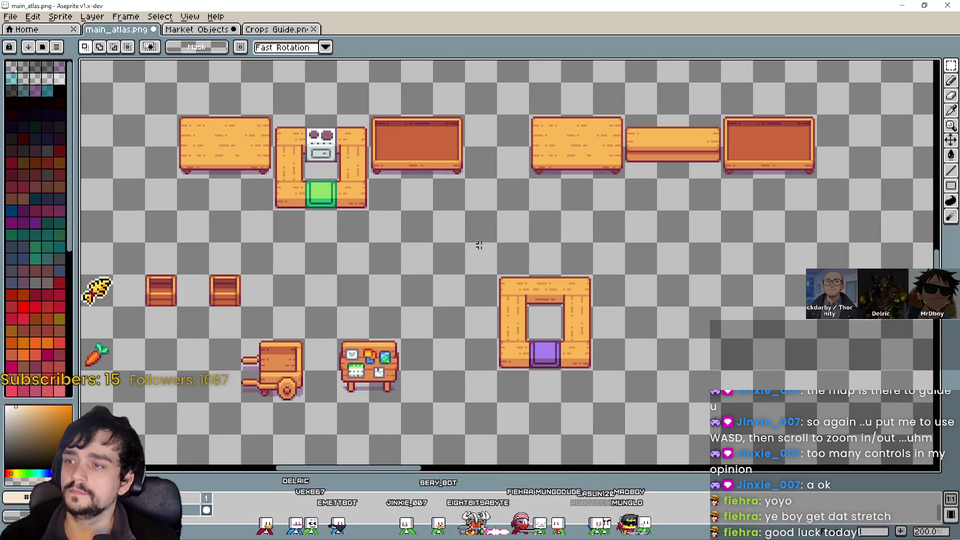
Paste another purple tile at the frame's top centre and deselect.
click(196, 35)
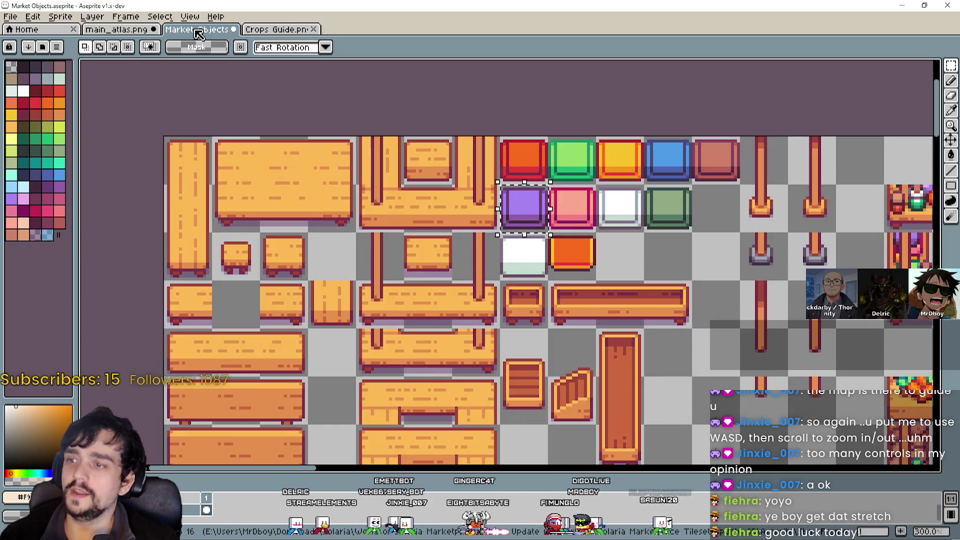
scroll(712, 322, down, 1)
drag(712, 322, 441, 248)
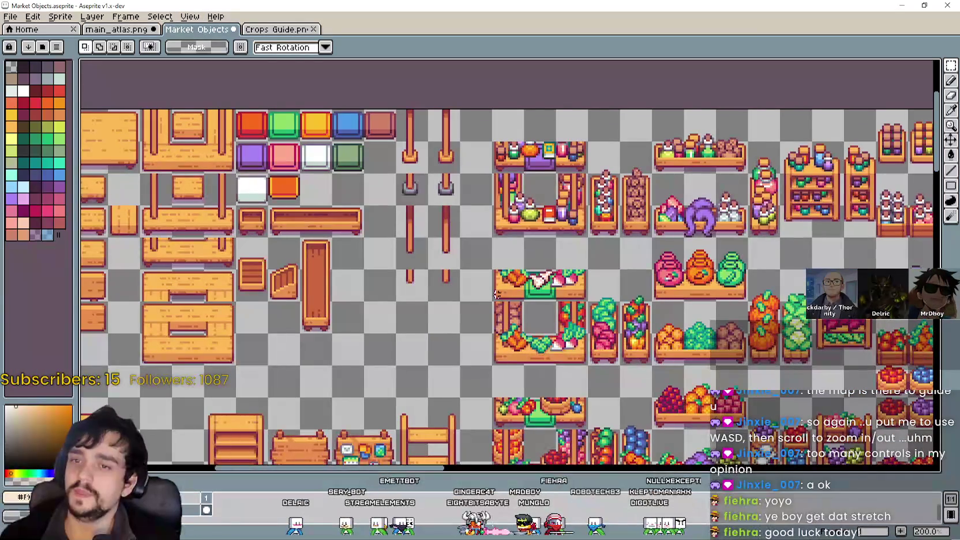
click(115, 30)
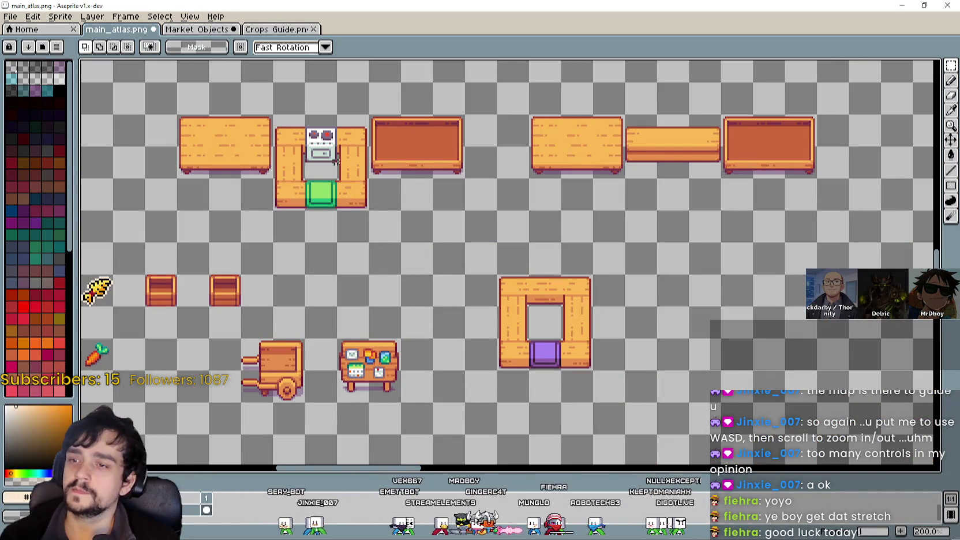
click(207, 29)
click(104, 33)
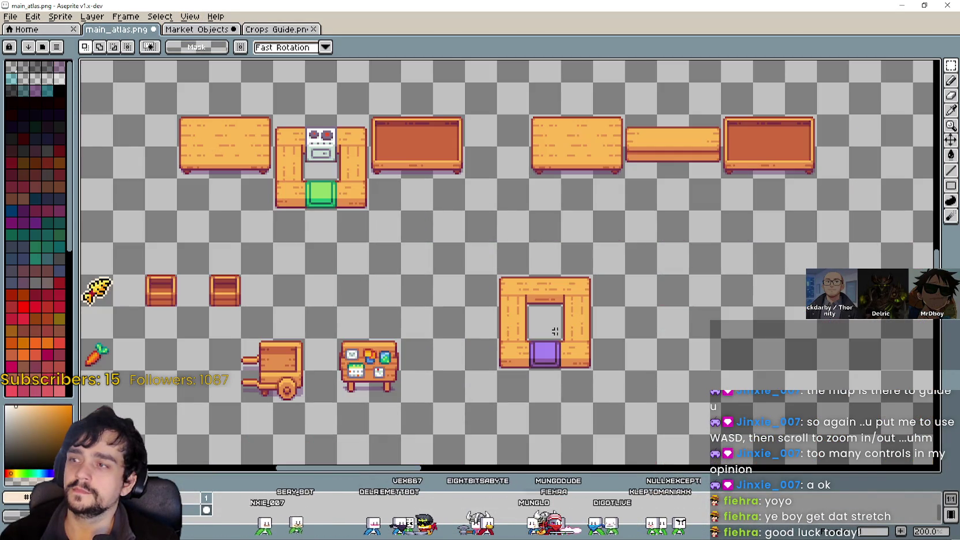
scroll(547, 345, up, 2)
scroll(586, 357, down, 2)
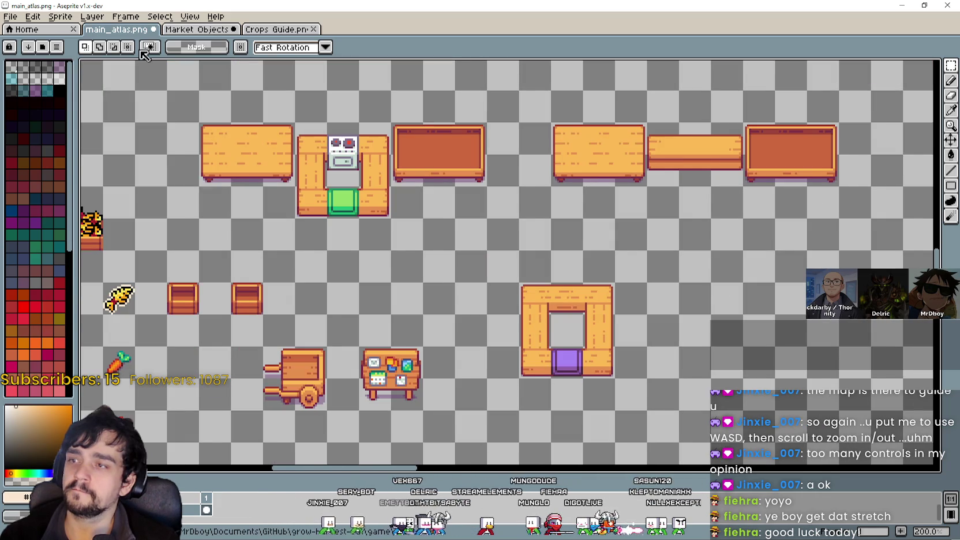
click(196, 30)
scroll(417, 207, up, 1)
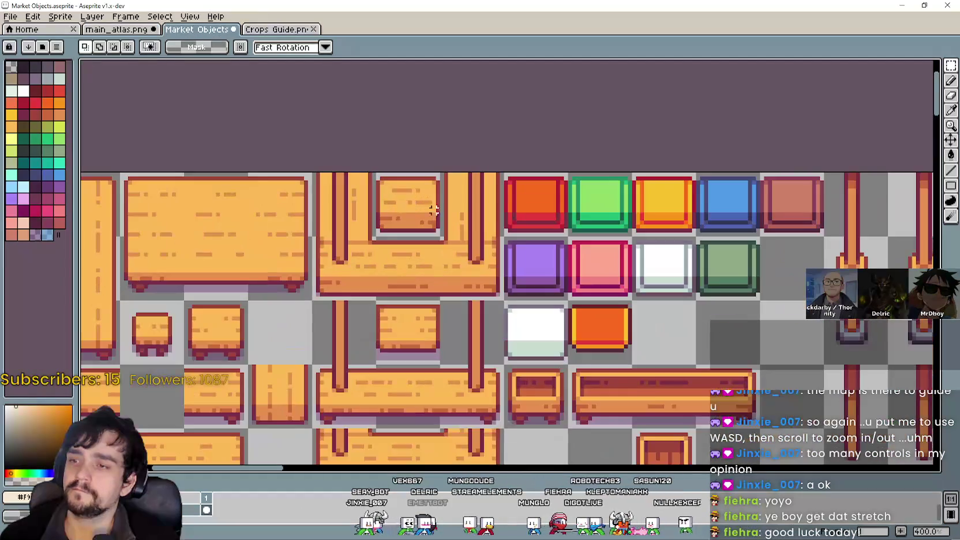
click(122, 30)
scroll(515, 256, up, 1)
key(ctrl+v)
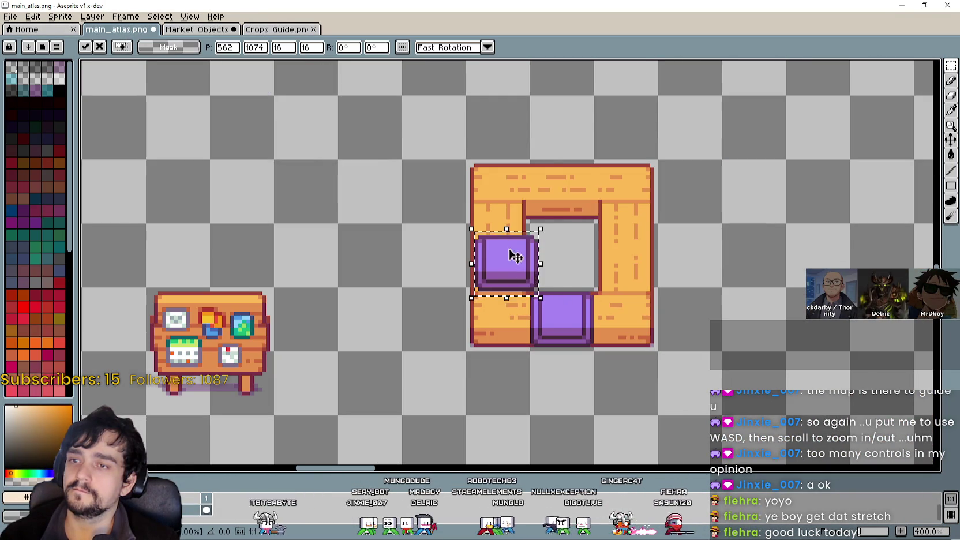
drag(515, 257, 553, 180)
scroll(531, 293, down, 2)
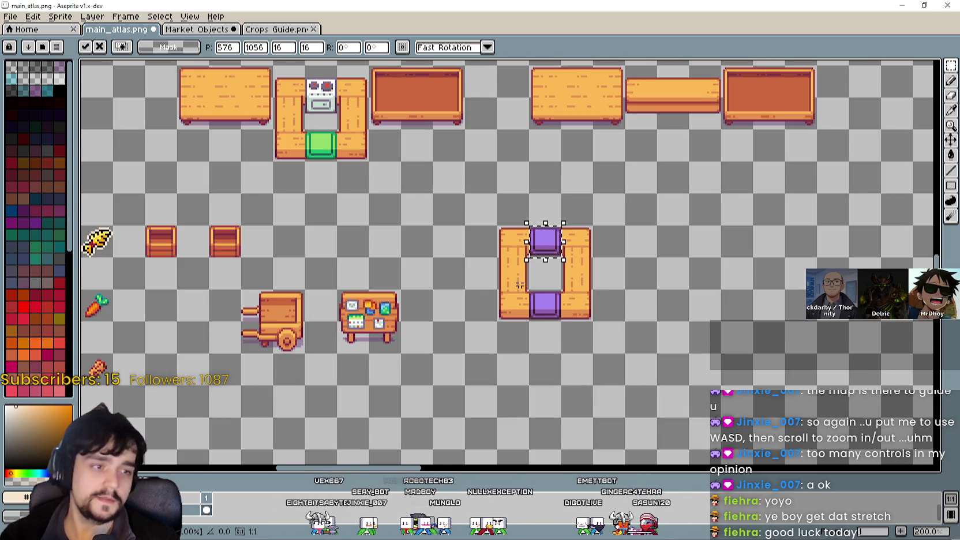
key(ctrl+d)
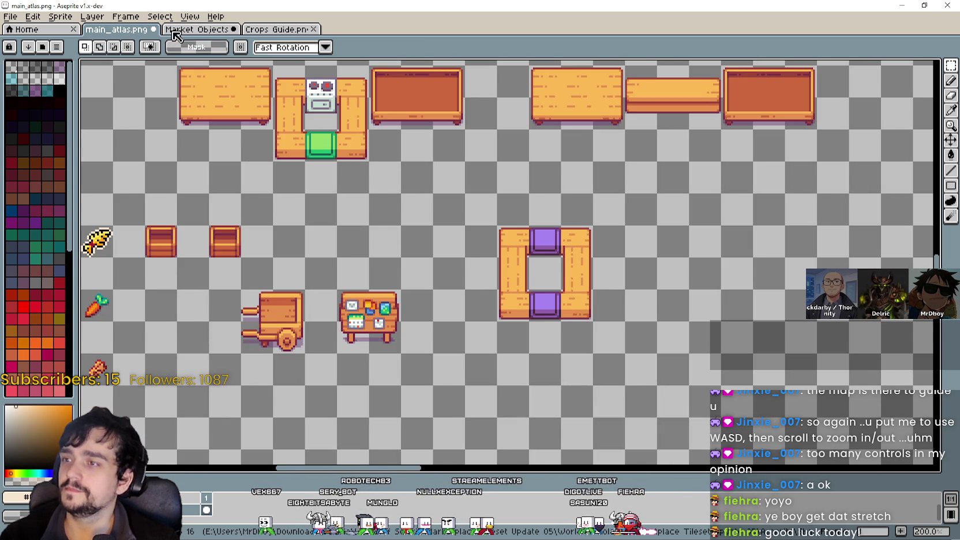
Switch to the Market Objects sheet and zoom in on the colour squares.
click(173, 36)
scroll(629, 313, down, 1)
scroll(629, 313, down, 1)
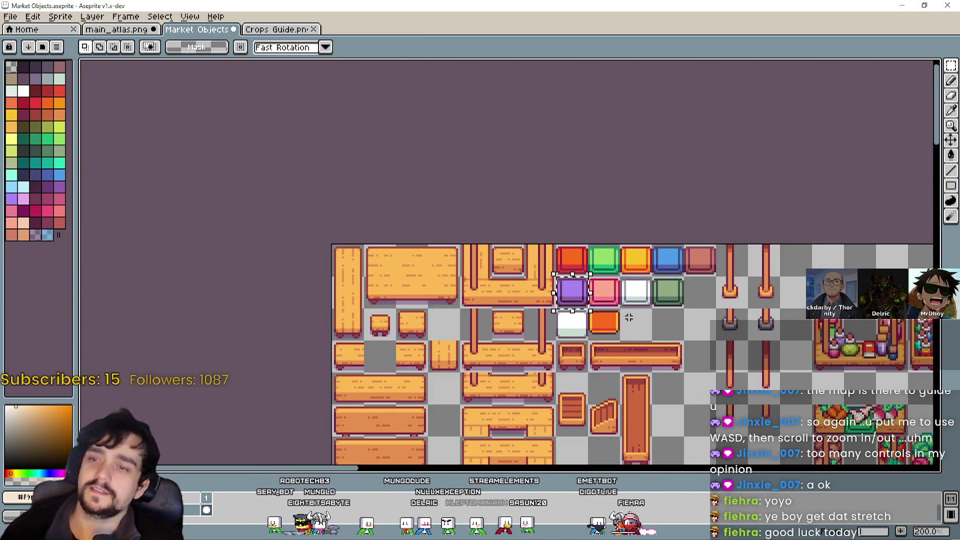
scroll(629, 313, down, 1)
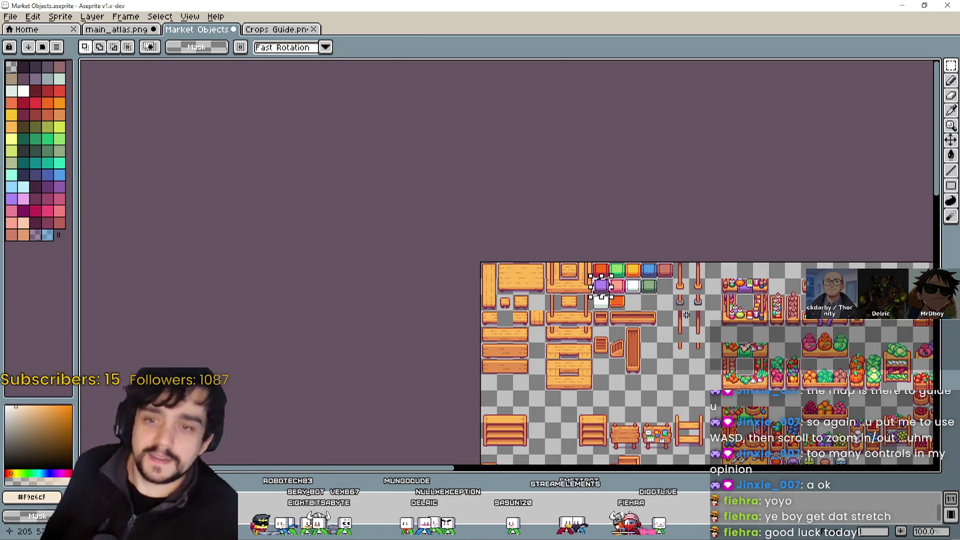
scroll(569, 333, down, 1)
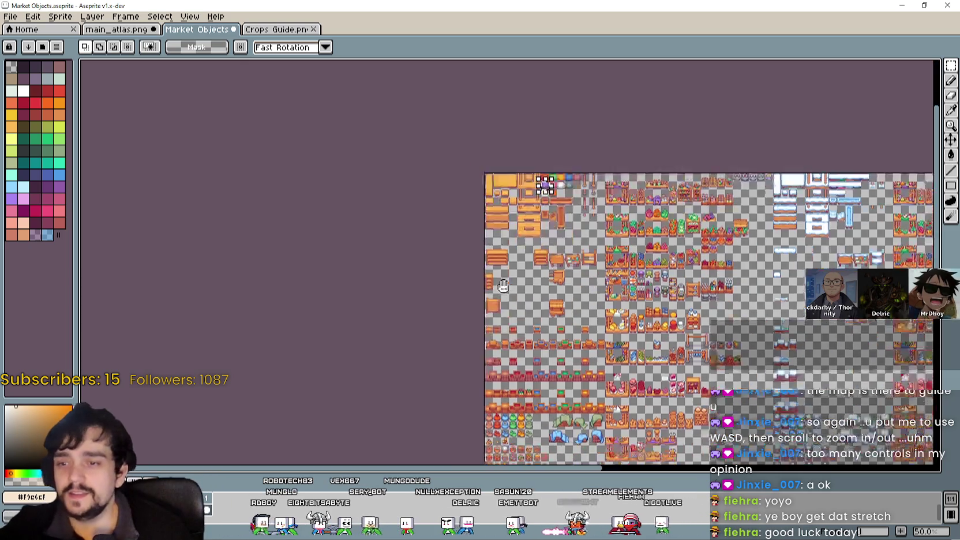
scroll(583, 343, up, 1)
scroll(550, 289, down, 1)
scroll(542, 177, up, 1)
scroll(512, 244, down, 1)
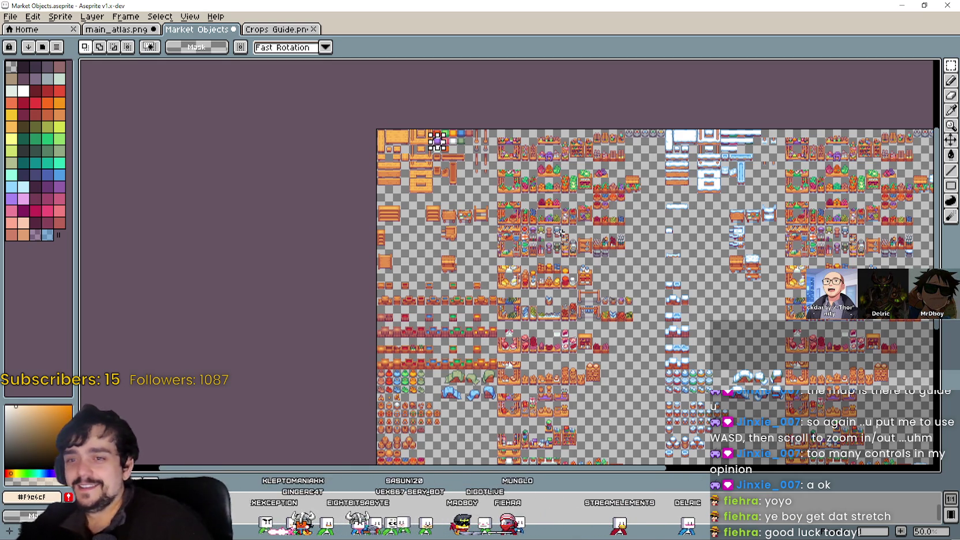
scroll(767, 257, up, 4)
scroll(768, 257, down, 3)
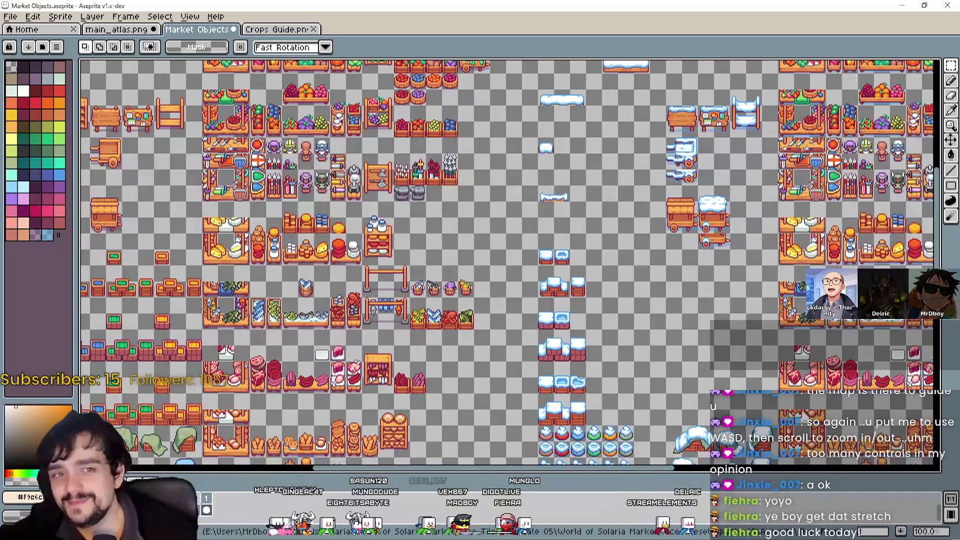
scroll(767, 256, down, 2)
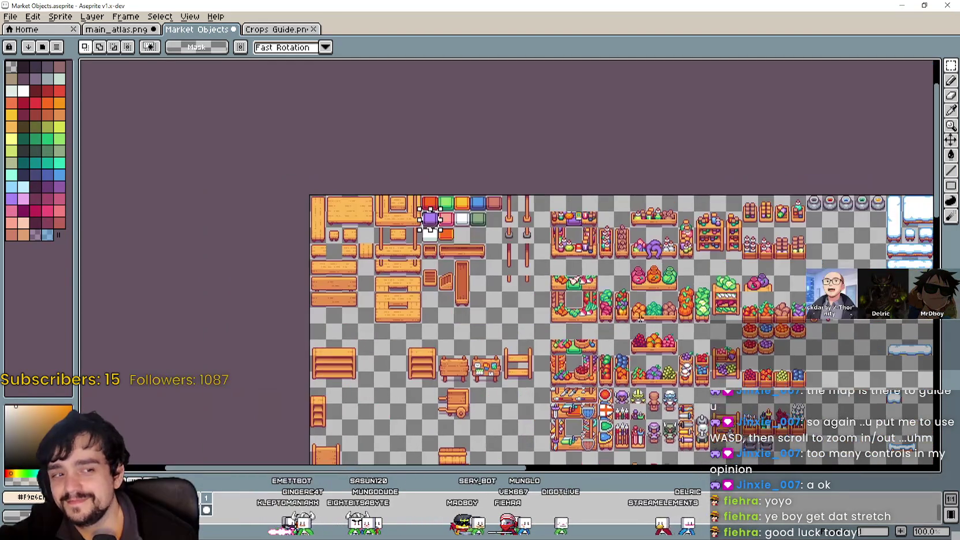
scroll(560, 276, up, 4)
scroll(534, 234, up, 1)
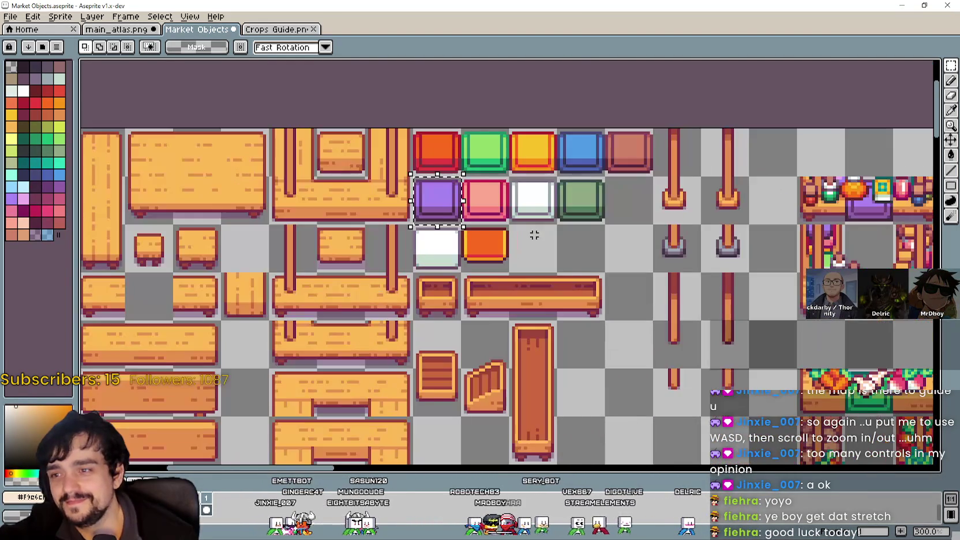
Shift the selection frame from the green square onto the yellow square.
drag(534, 235, 635, 257)
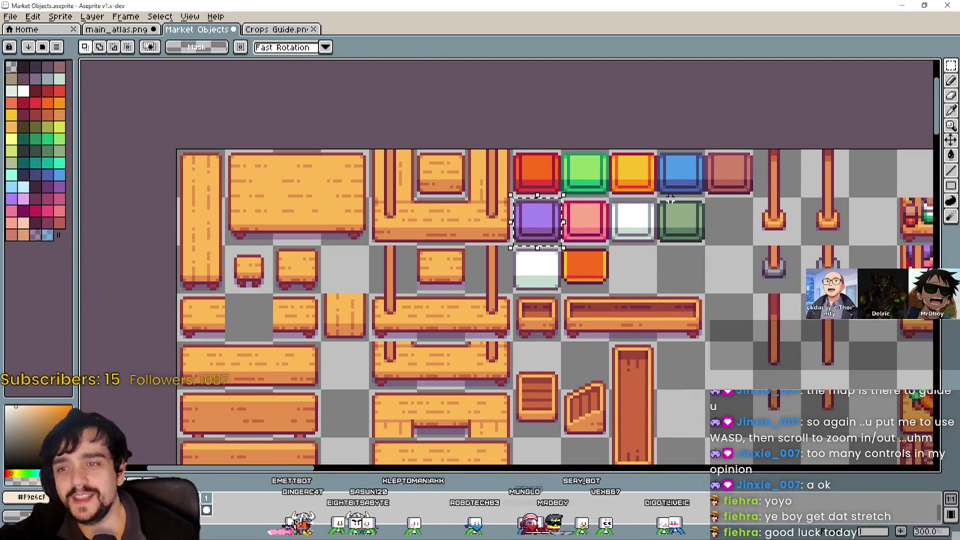
drag(645, 166, 655, 159)
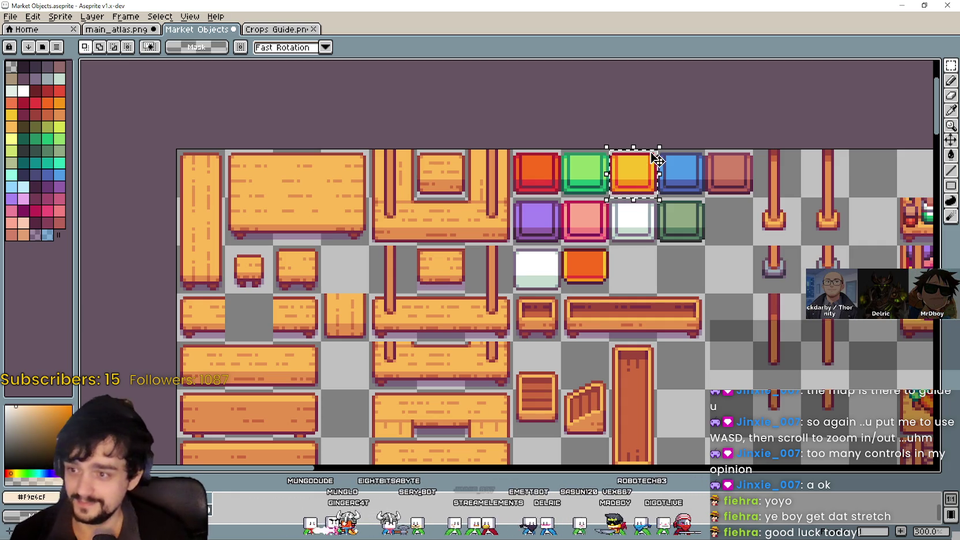
drag(403, 354, 411, 255)
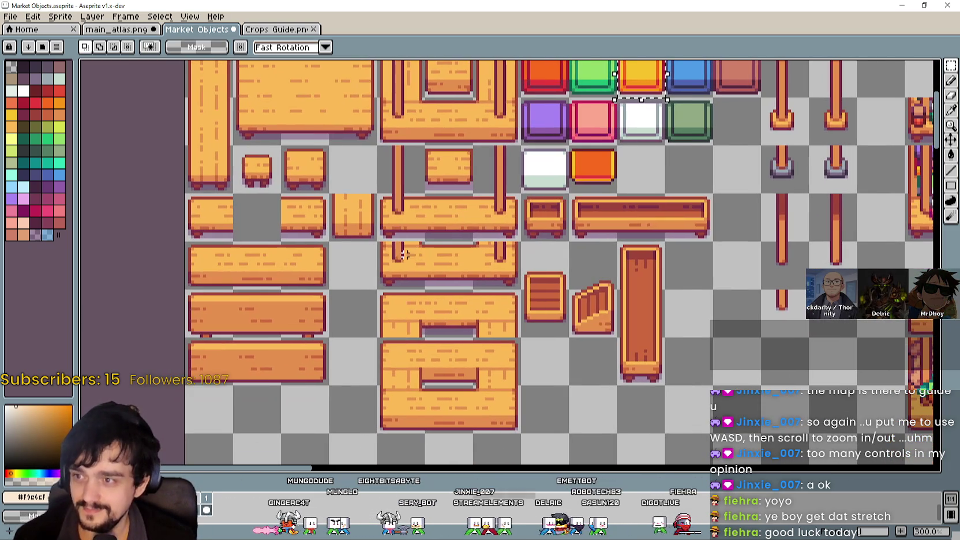
scroll(223, 100, down, 2)
scroll(490, 297, up, 2)
scroll(423, 163, up, 1)
scroll(423, 162, down, 3)
scroll(500, 298, up, 1)
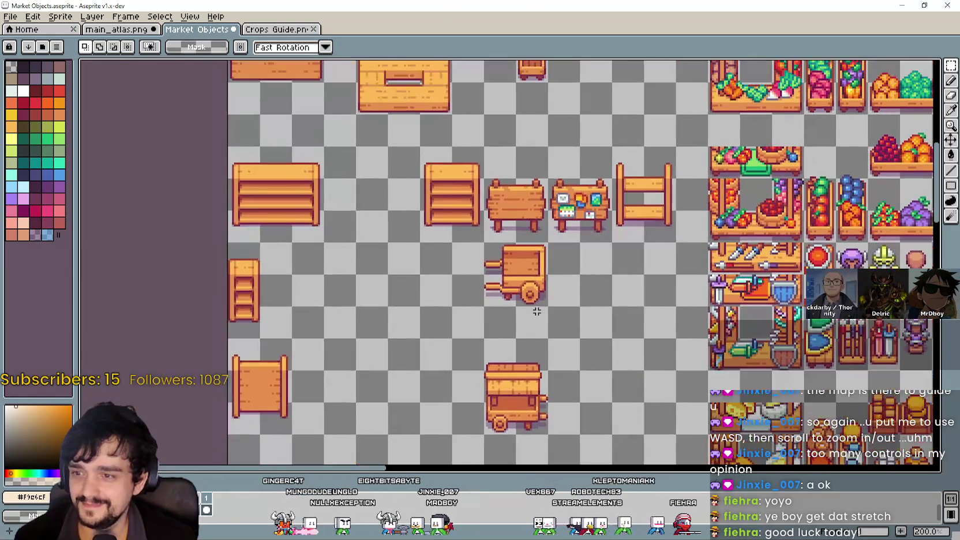
scroll(500, 298, down, 1)
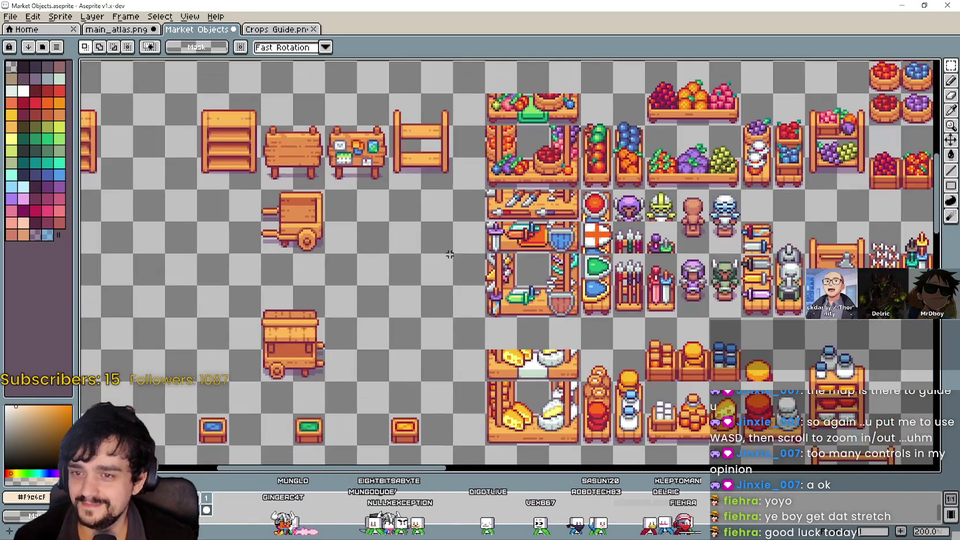
scroll(558, 261, up, 2)
scroll(556, 259, down, 2)
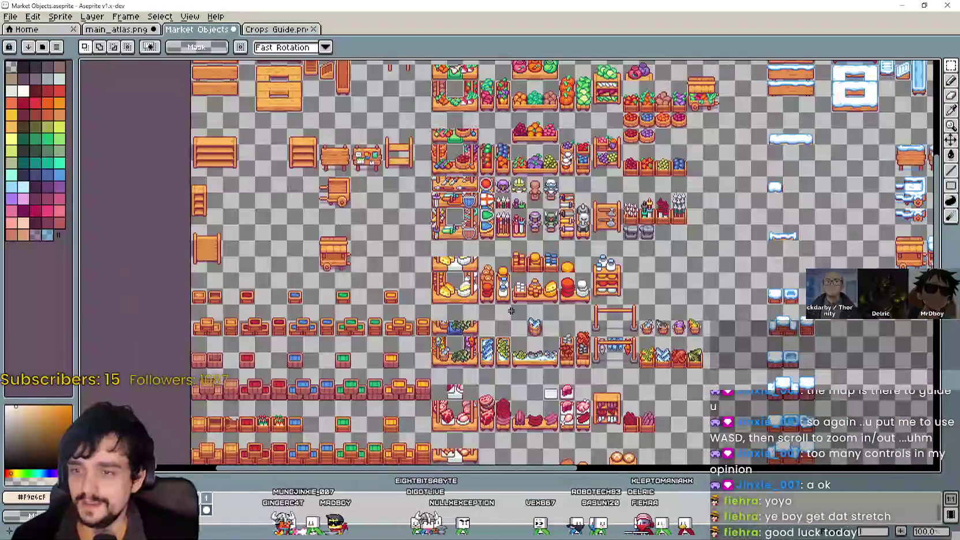
scroll(476, 281, up, 2)
scroll(476, 281, down, 4)
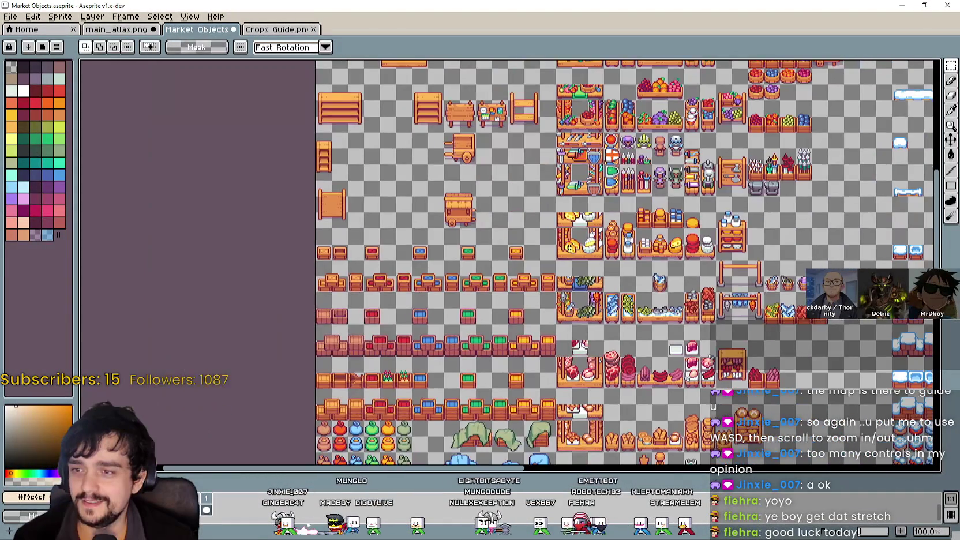
scroll(502, 276, up, 2)
scroll(633, 289, right, 3)
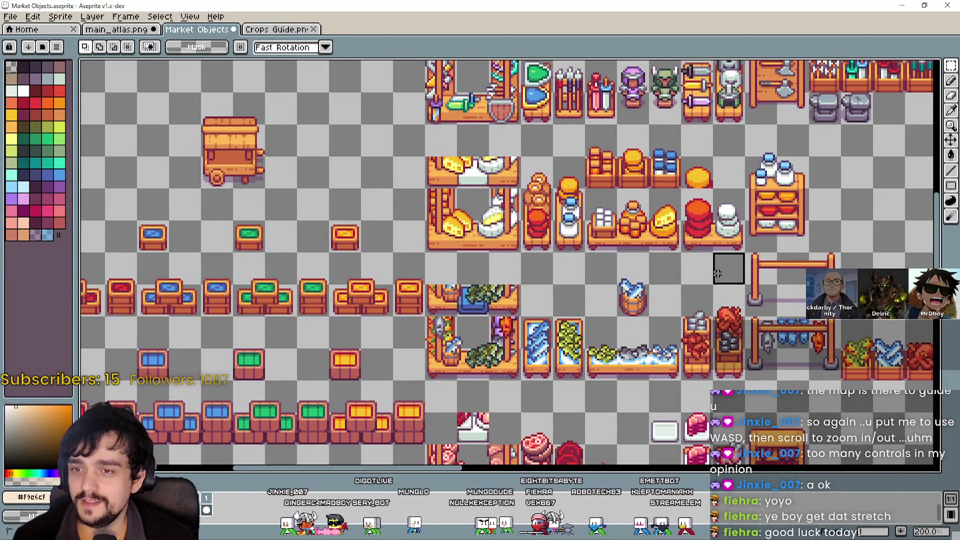
drag(745, 254, 301, 271)
scroll(541, 285, down, 1)
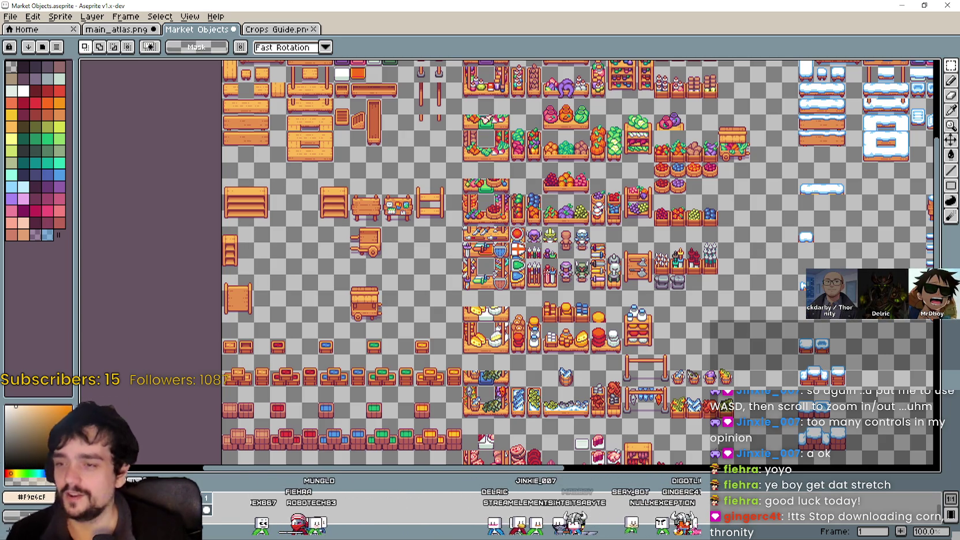
scroll(452, 253, up, 1)
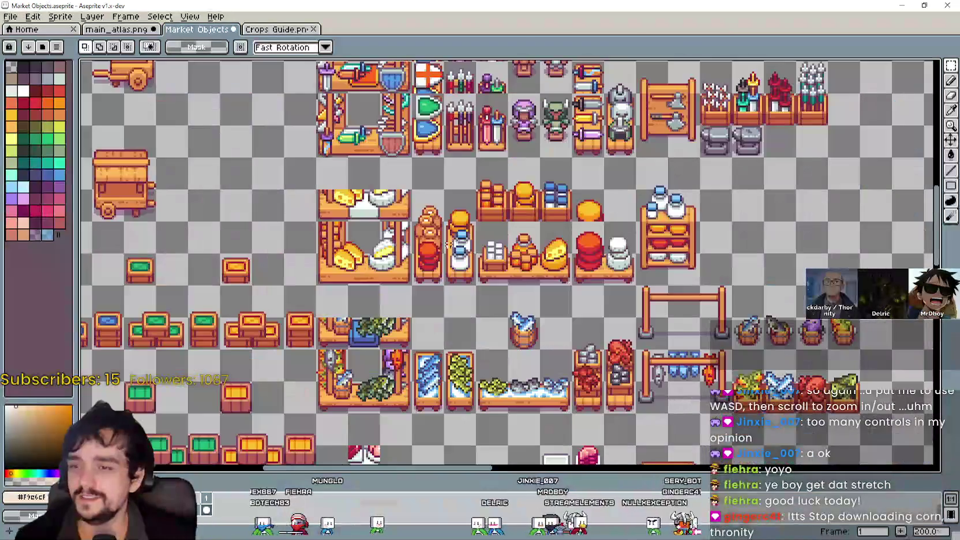
scroll(505, 208, down, 1)
scroll(462, 222, up, 1)
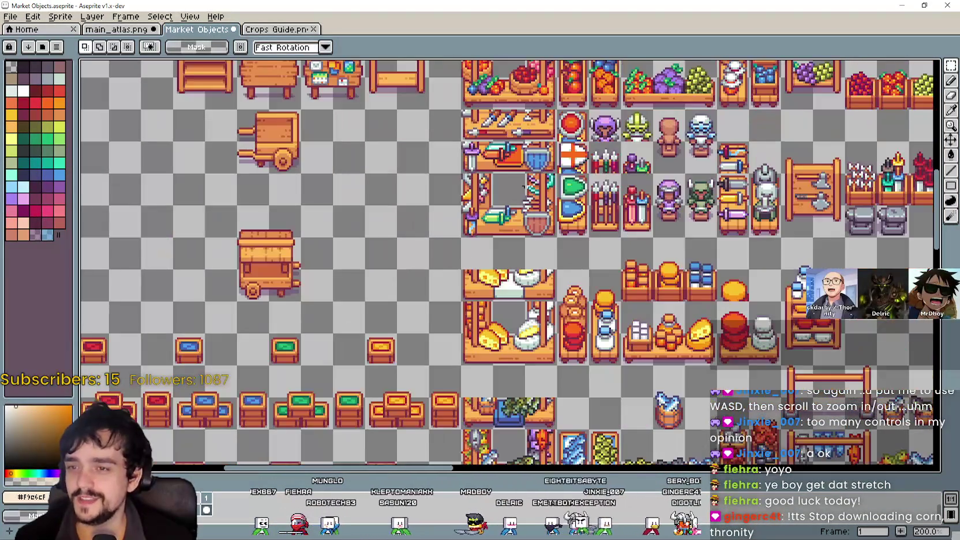
drag(524, 186, 379, 313)
scroll(379, 312, down, 1)
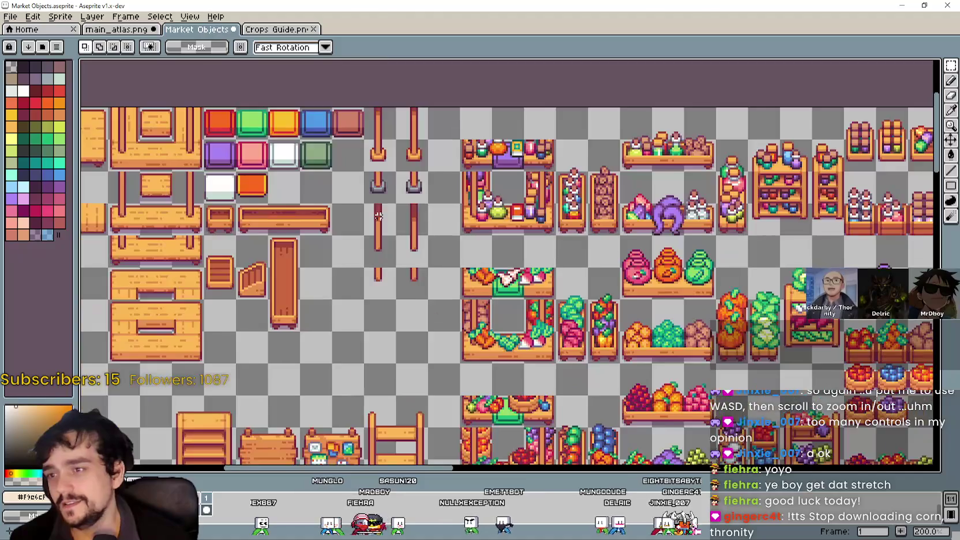
scroll(367, 242, up, 2)
scroll(387, 252, down, 3)
scroll(404, 262, up, 3)
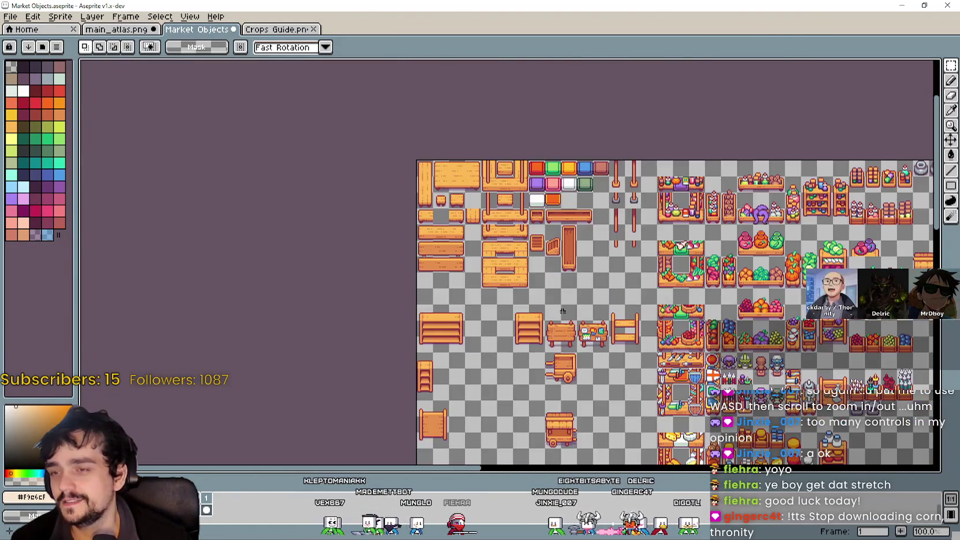
scroll(486, 233, down, 1)
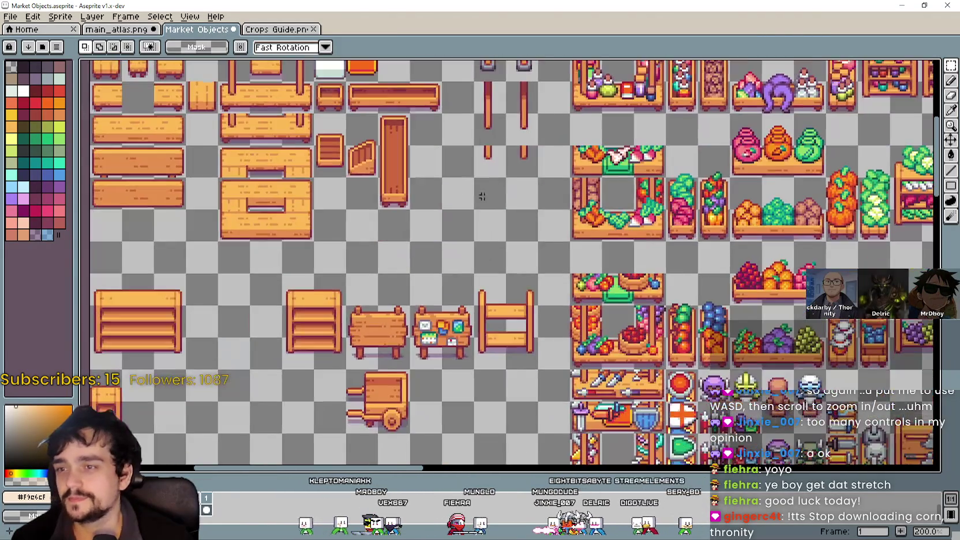
scroll(419, 162, up, 2)
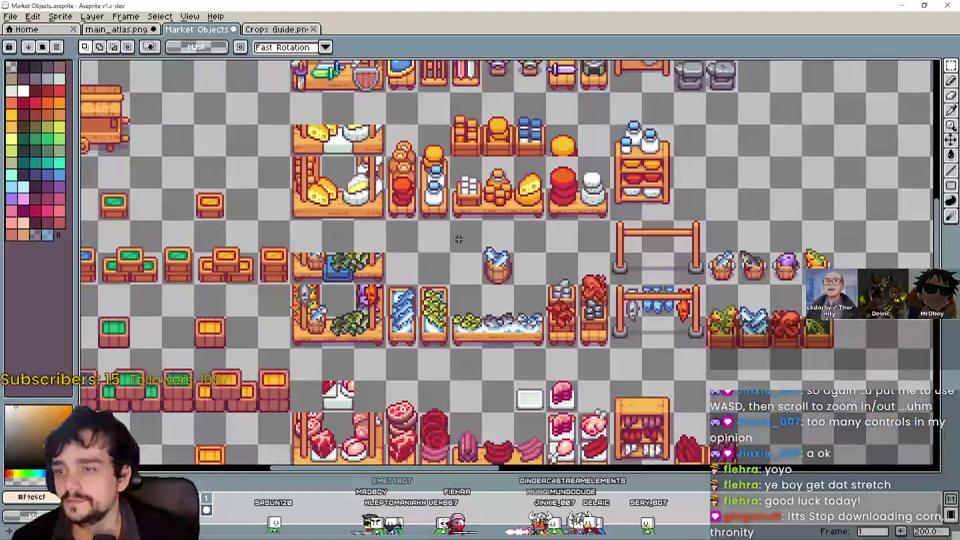
mouse_move(422, 221)
mouse_down()
mouse_move(388, 158)
mouse_move(394, 124)
mouse_up()
scroll(394, 124, down, 1)
drag(398, 300, 411, 163)
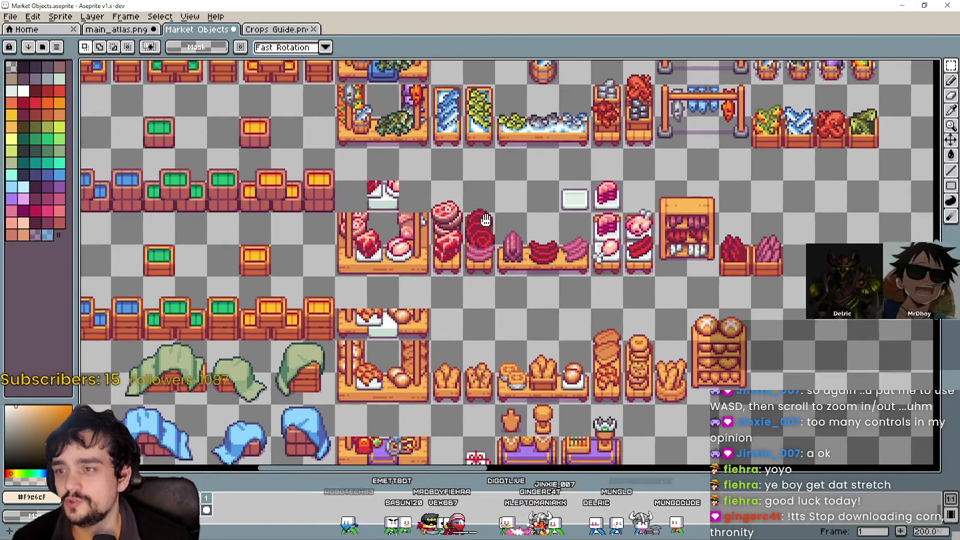
scroll(406, 225, up, 1)
scroll(406, 225, down, 2)
mouse_move(464, 306)
mouse_down()
mouse_move(469, 199)
mouse_move(454, 143)
mouse_up()
scroll(463, 180, up, 1)
scroll(463, 180, down, 2)
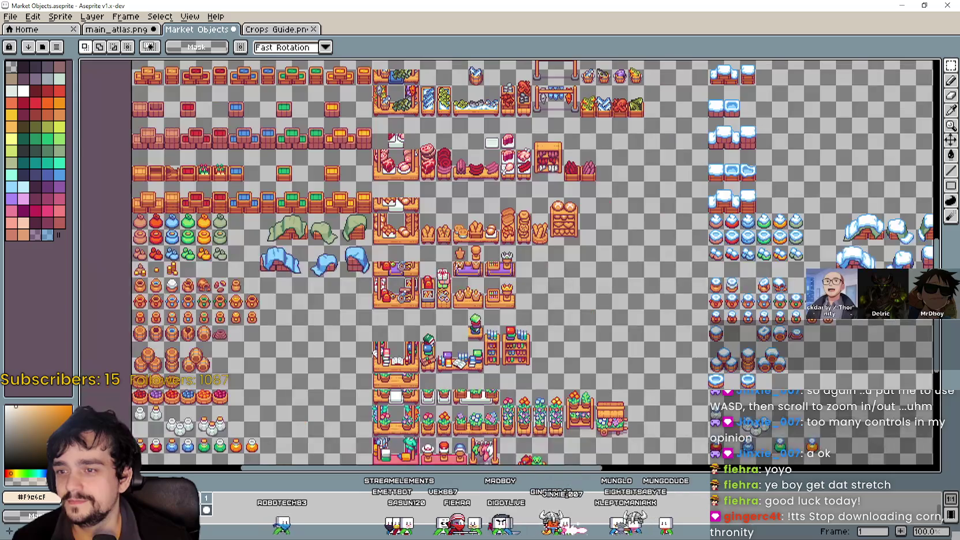
scroll(488, 295, up, 3)
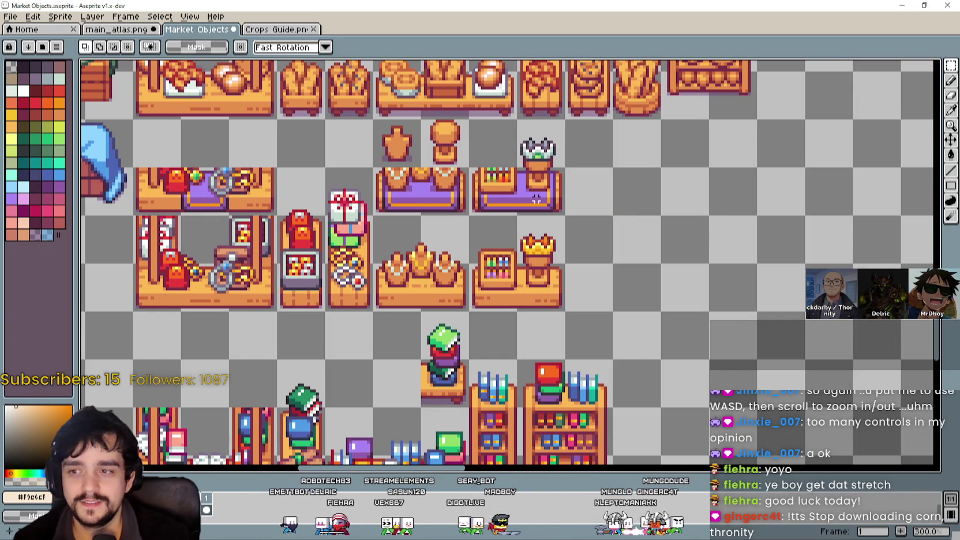
scroll(338, 343, down, 3)
scroll(501, 323, up, 3)
drag(504, 322, 456, 232)
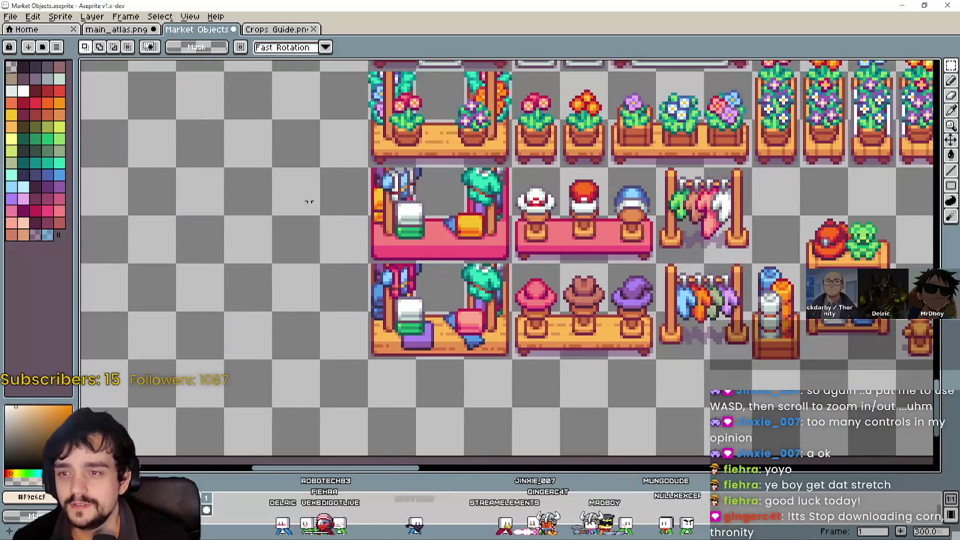
scroll(330, 232, down, 4)
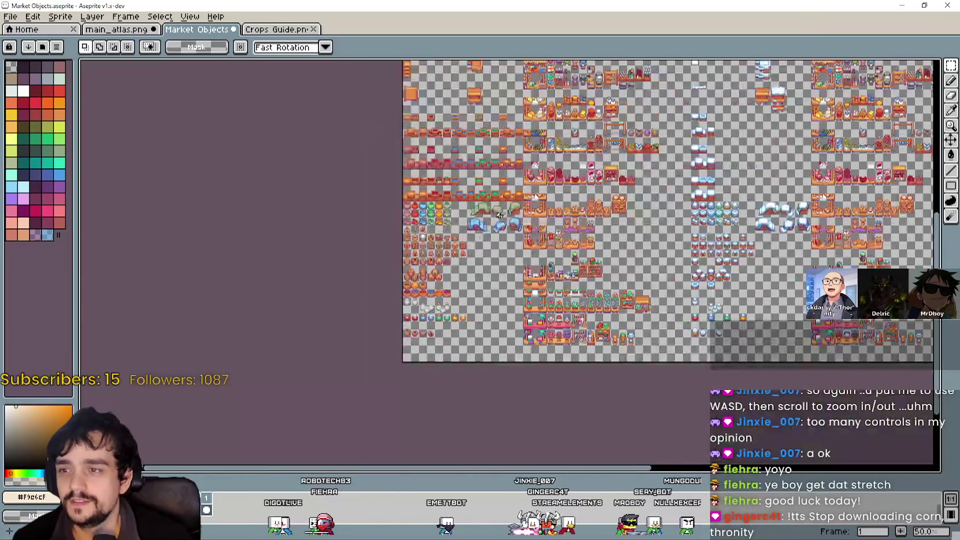
scroll(497, 211, up, 5)
scroll(450, 312, down, 3)
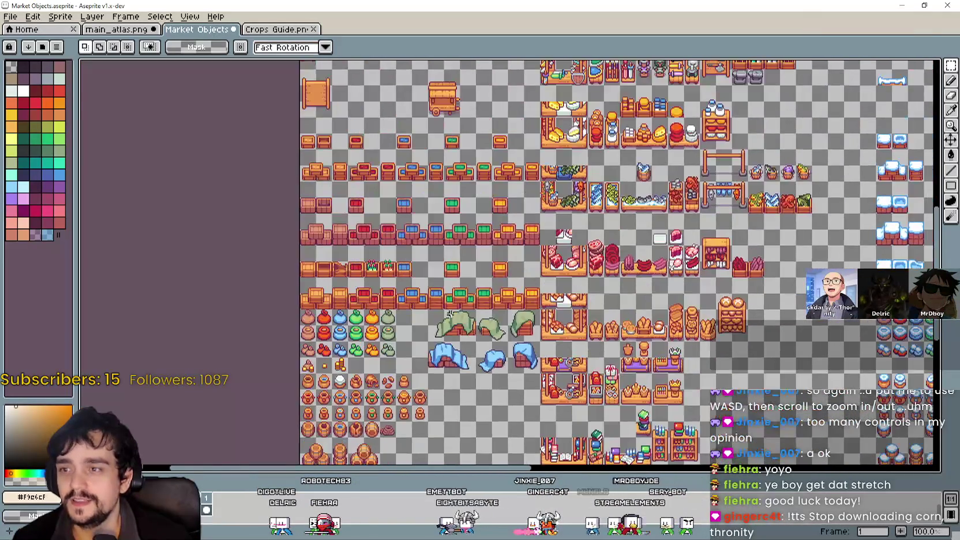
scroll(450, 312, down, 3)
scroll(435, 308, up, 3)
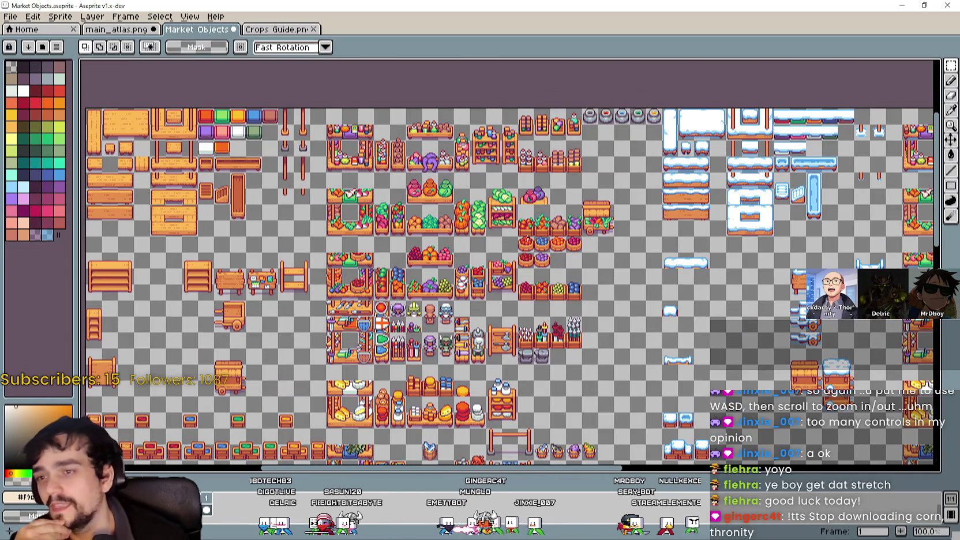
scroll(466, 225, up, 2)
scroll(529, 192, down, 3)
scroll(472, 233, up, 3)
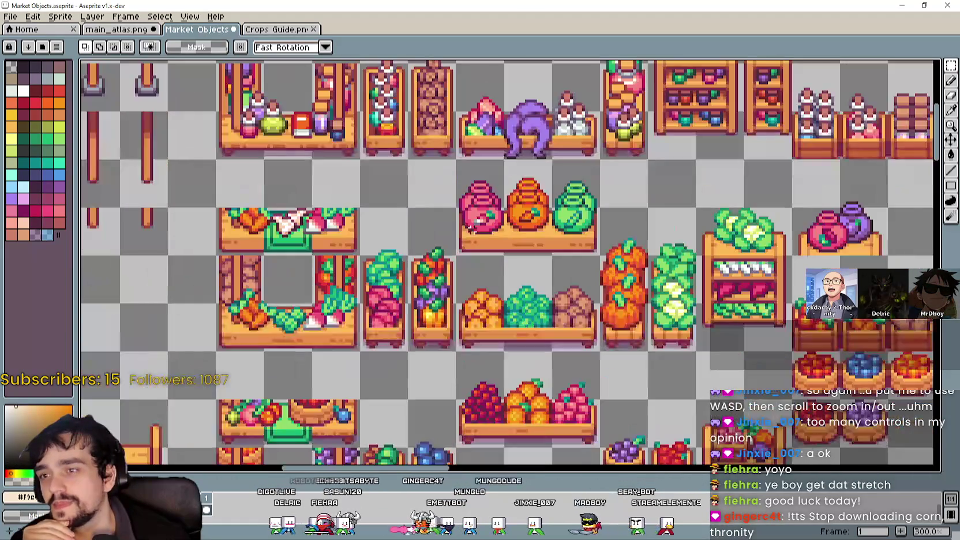
scroll(465, 229, down, 3)
scroll(447, 234, up, 3)
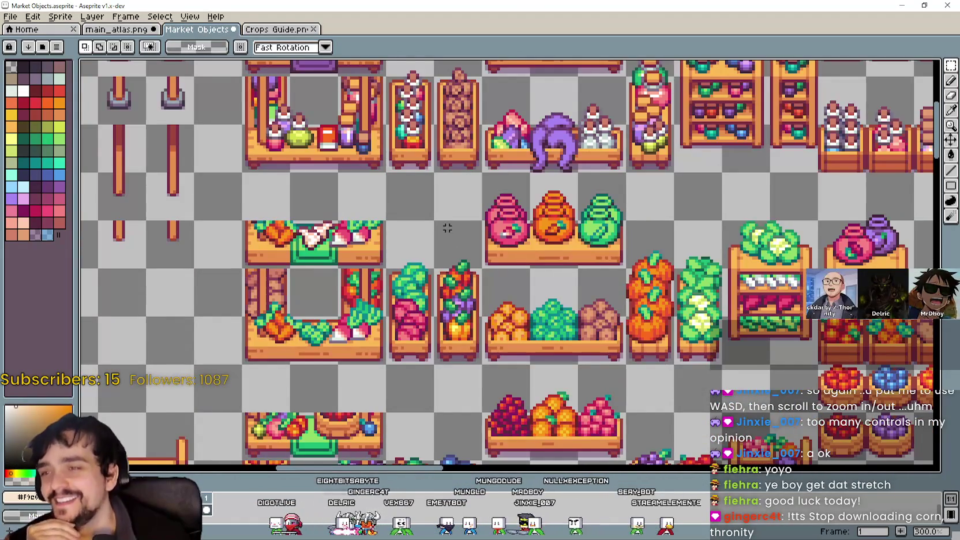
scroll(545, 281, down, 3)
scroll(545, 282, up, 3)
scroll(520, 288, down, 3)
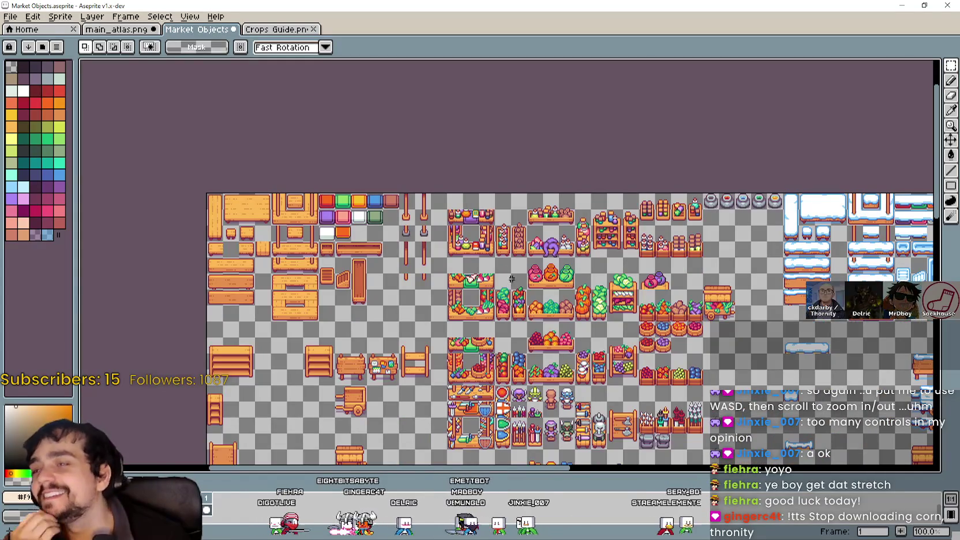
scroll(360, 412, up, 3)
scroll(431, 193, down, 1)
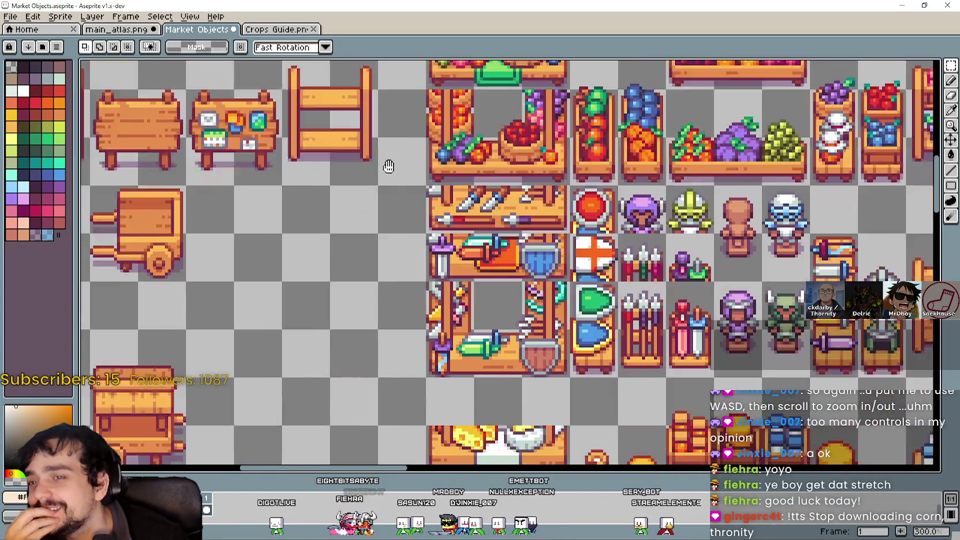
scroll(341, 281, down, 1)
scroll(289, 235, up, 1)
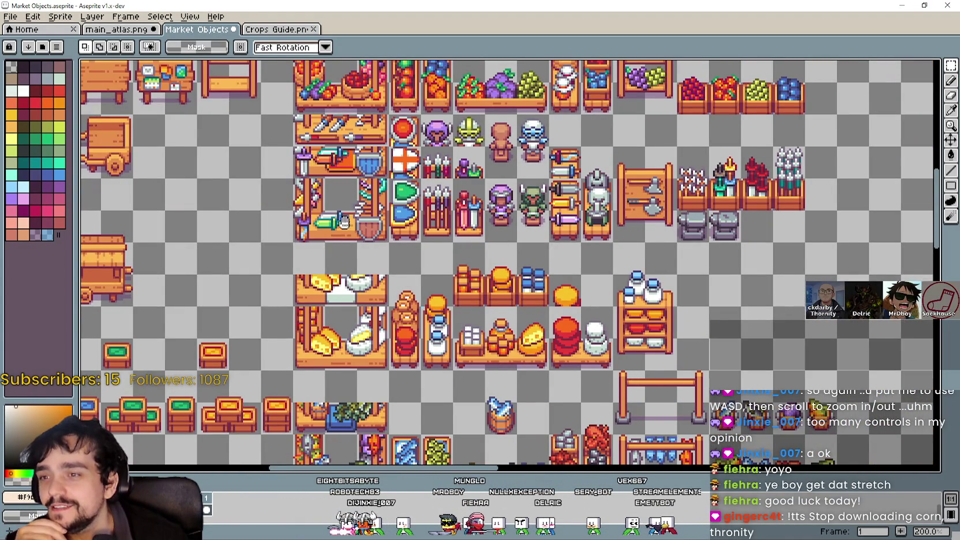
scroll(422, 251, down, 1)
scroll(422, 251, up, 1)
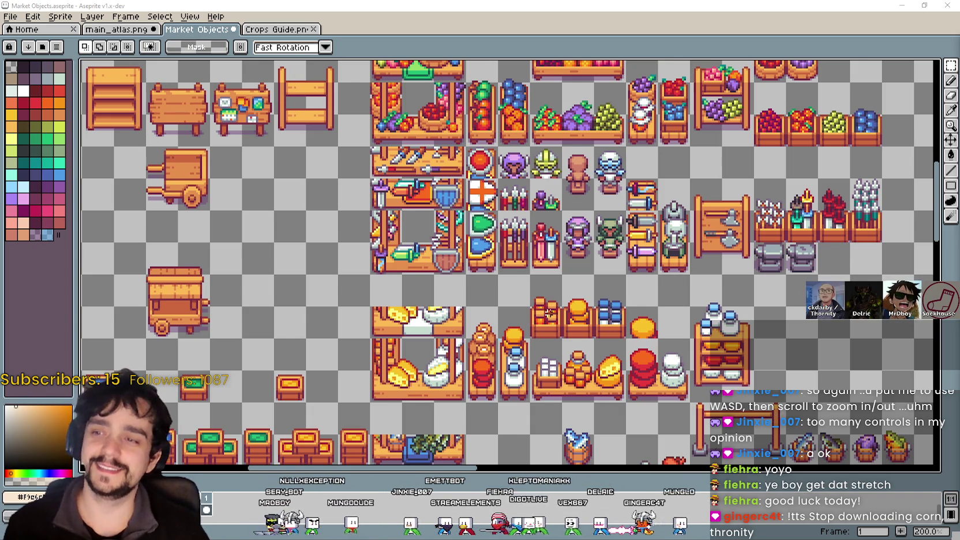
drag(587, 249, 651, 290)
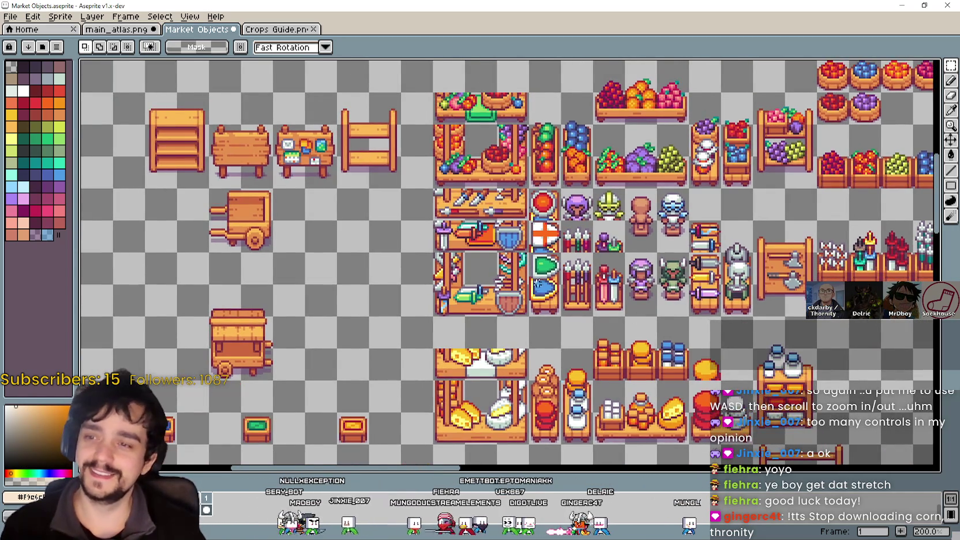
Pan and zoom across the Market Objects sheet to see the whole market tileset.
scroll(508, 262, down, 2)
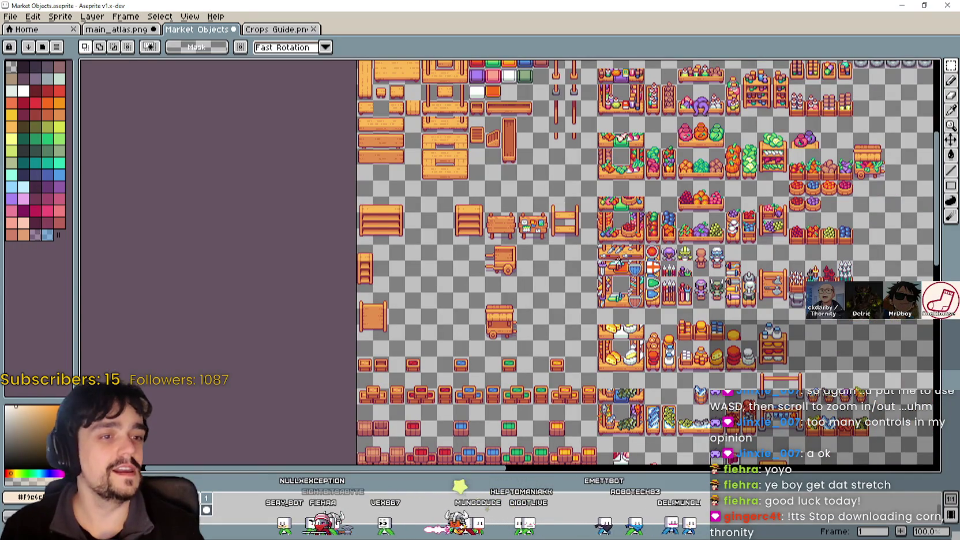
scroll(492, 216, up, 1)
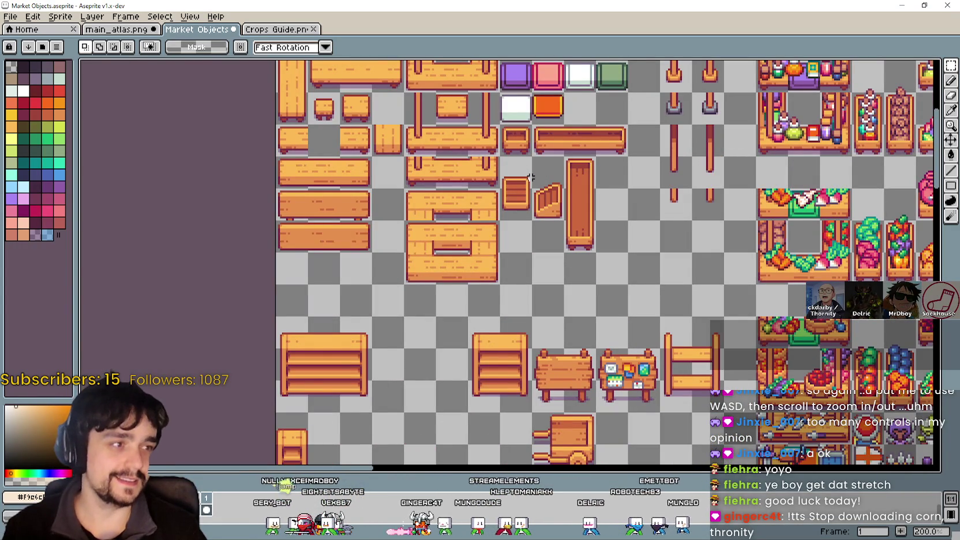
mouse_move(531, 176)
mouse_down()
mouse_move(576, 245)
mouse_move(682, 254)
mouse_move(393, 288)
mouse_move(518, 371)
mouse_up()
scroll(517, 371, up, 1)
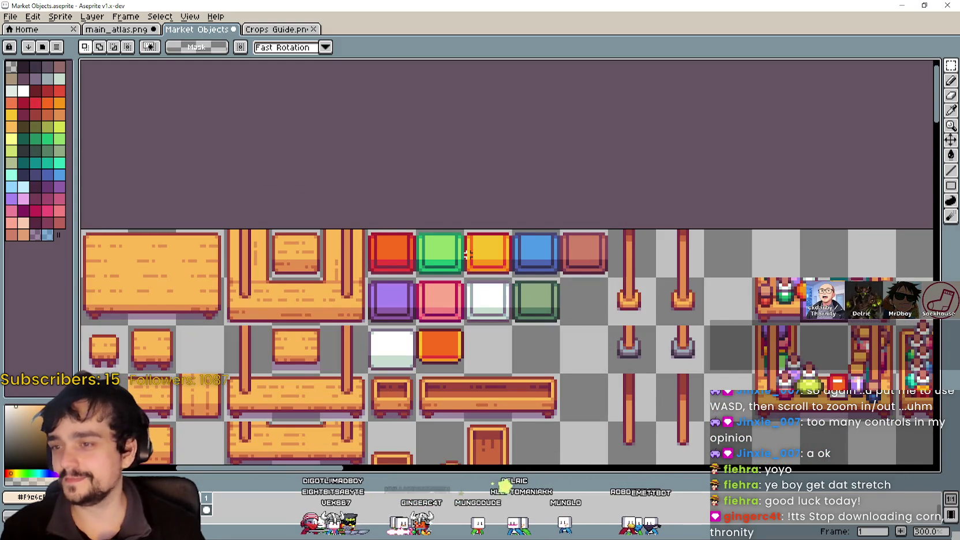
scroll(471, 258, down, 1)
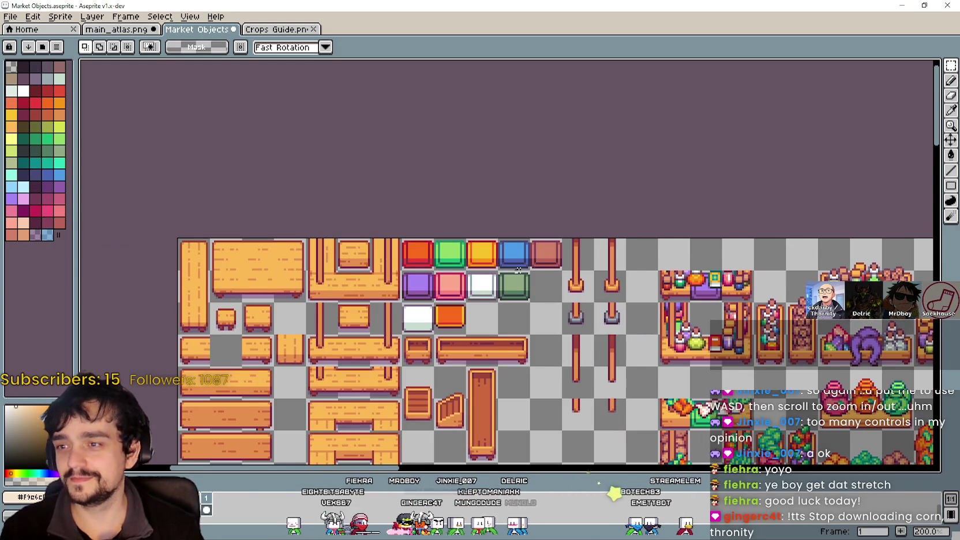
drag(488, 265, 492, 216)
mouse_move(612, 376)
mouse_down()
mouse_move(526, 230)
mouse_move(616, 311)
mouse_up()
mouse_move(577, 346)
mouse_down()
mouse_move(577, 260)
mouse_move(399, 116)
mouse_up()
drag(560, 297, 455, 208)
mouse_move(548, 416)
mouse_down()
mouse_move(460, 316)
mouse_move(481, 159)
mouse_move(496, 143)
mouse_up()
mouse_move(350, 401)
mouse_down()
mouse_move(635, 311)
mouse_move(624, 268)
mouse_move(519, 174)
mouse_move(527, 216)
mouse_up()
scroll(528, 216, down, 1)
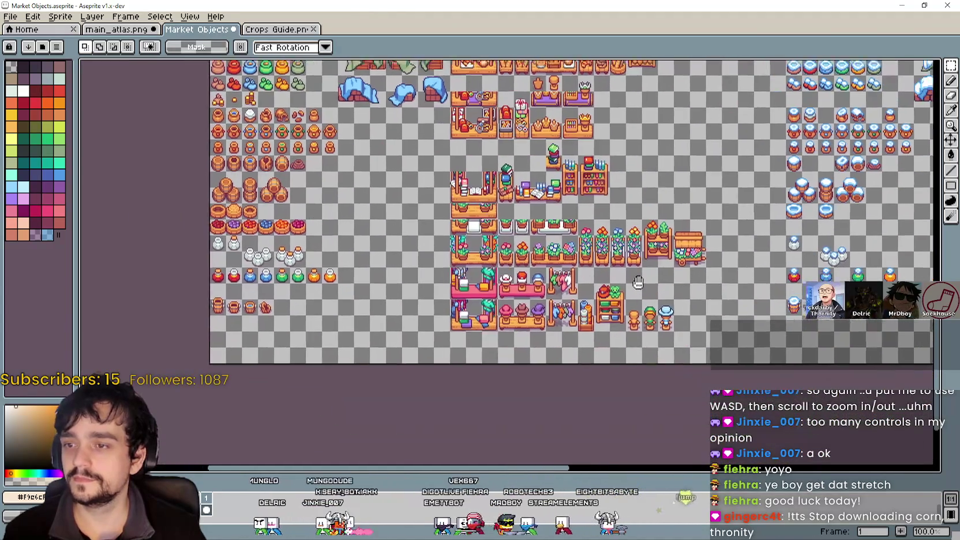
mouse_move(638, 282)
mouse_down()
mouse_move(519, 323)
mouse_move(248, 335)
mouse_move(441, 267)
mouse_move(399, 400)
mouse_move(454, 294)
mouse_up()
scroll(519, 231, up, 1)
mouse_move(586, 202)
mouse_down()
mouse_move(421, 211)
mouse_move(427, 351)
mouse_up()
Look over the snowy tables, produce stalls and colour tiles, then activate the Eyedropper.
scroll(421, 211, down, 1)
scroll(430, 251, up, 1)
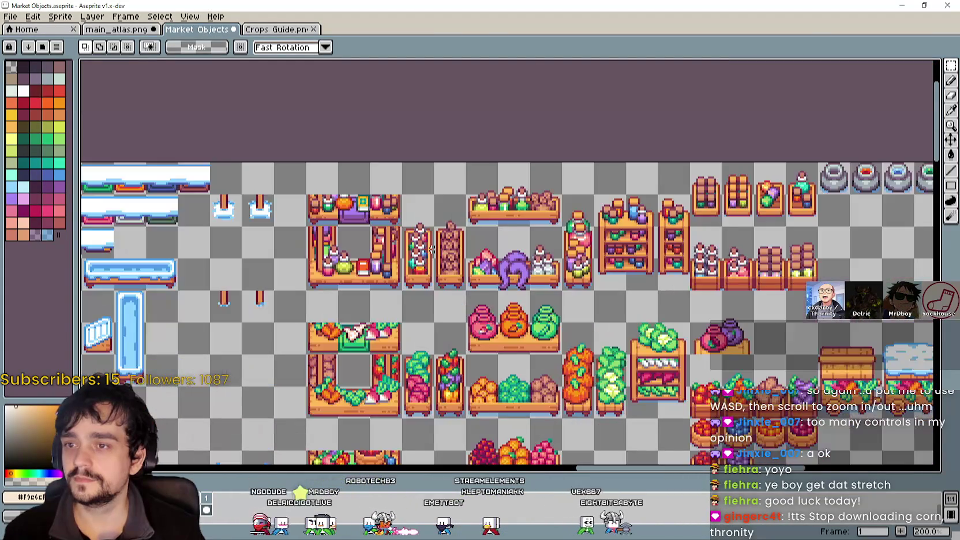
scroll(386, 287, down, 1)
mouse_move(386, 287)
mouse_down()
mouse_move(476, 304)
mouse_move(461, 349)
mouse_up()
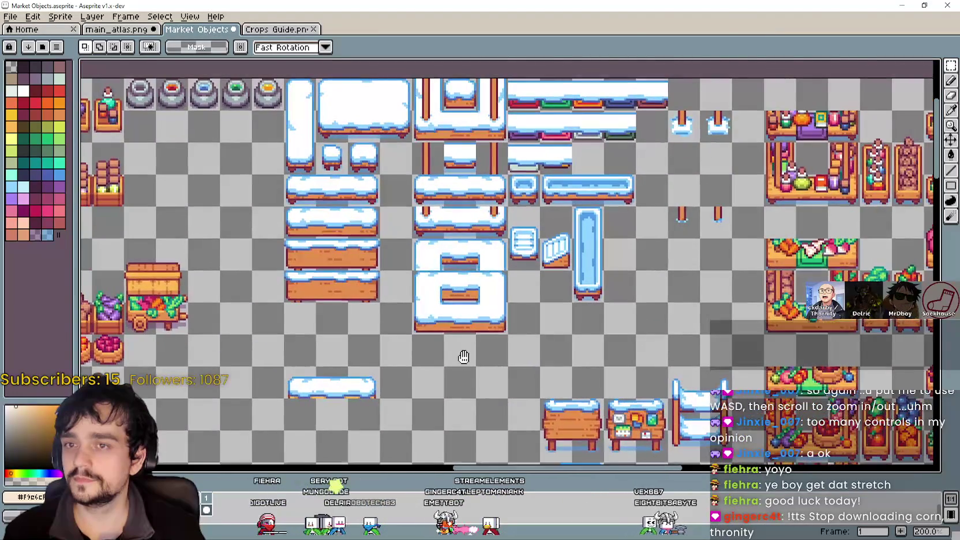
scroll(575, 236, up, 1)
mouse_move(575, 235)
mouse_down()
mouse_move(651, 320)
mouse_move(405, 301)
mouse_move(407, 345)
mouse_up()
scroll(428, 381, down, 2)
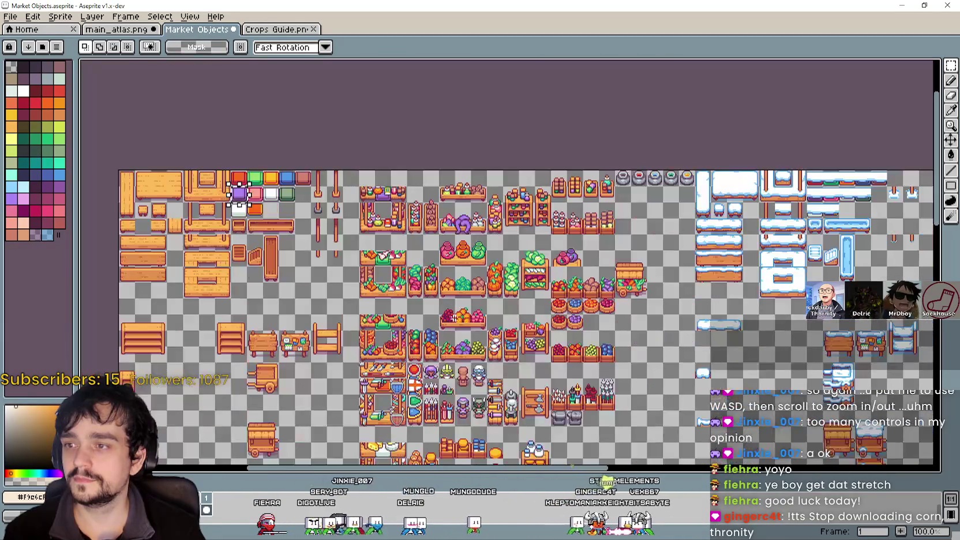
mouse_move(309, 242)
mouse_down()
mouse_move(382, 166)
mouse_move(577, 281)
mouse_move(575, 321)
mouse_up()
scroll(577, 281, up, 1)
scroll(485, 234, up, 1)
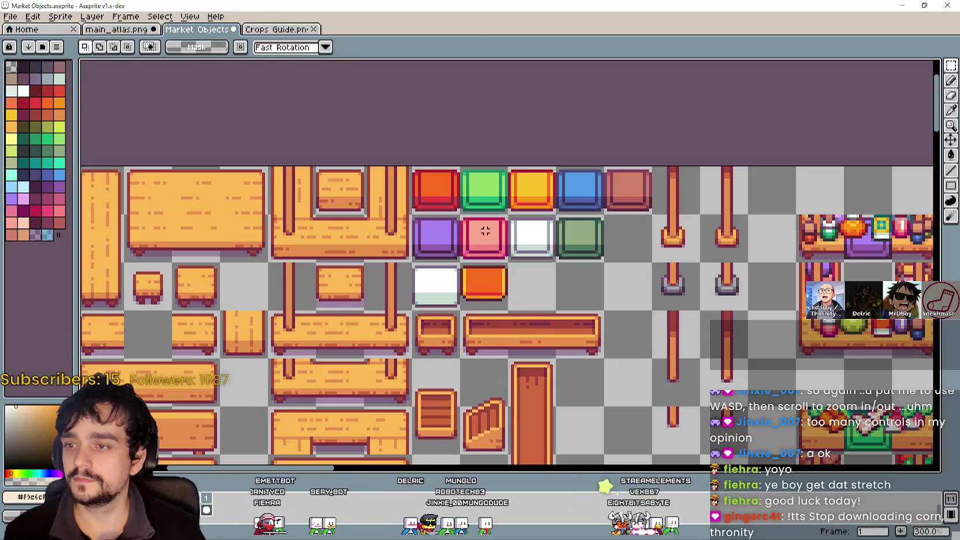
scroll(481, 293, down, 2)
mouse_move(481, 293)
mouse_down()
mouse_move(479, 115)
mouse_move(422, 92)
mouse_up()
drag(614, 364, 564, 237)
key(i)
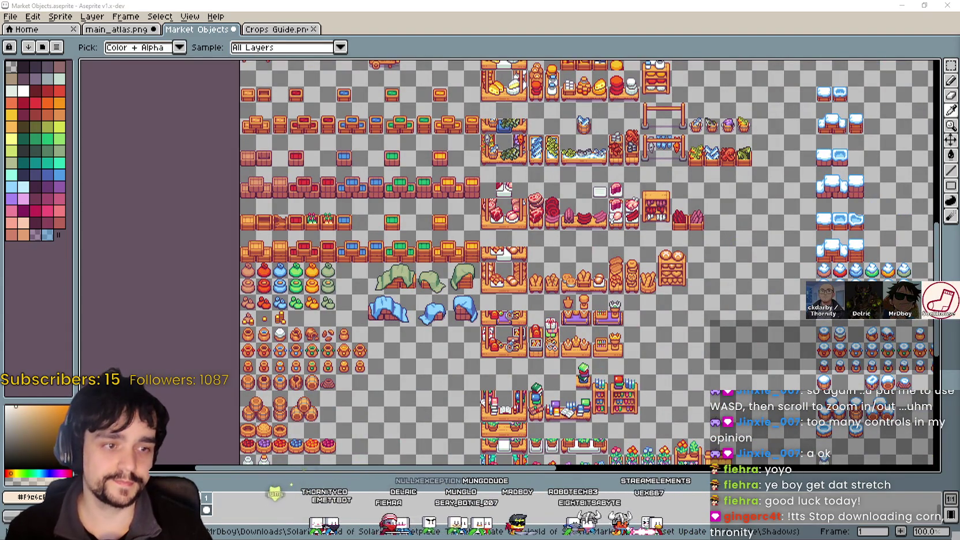
key(alt+Tab)
Browse the pack's preview images: market scene, building tileset, stall props and farm market.
click(629, 183)
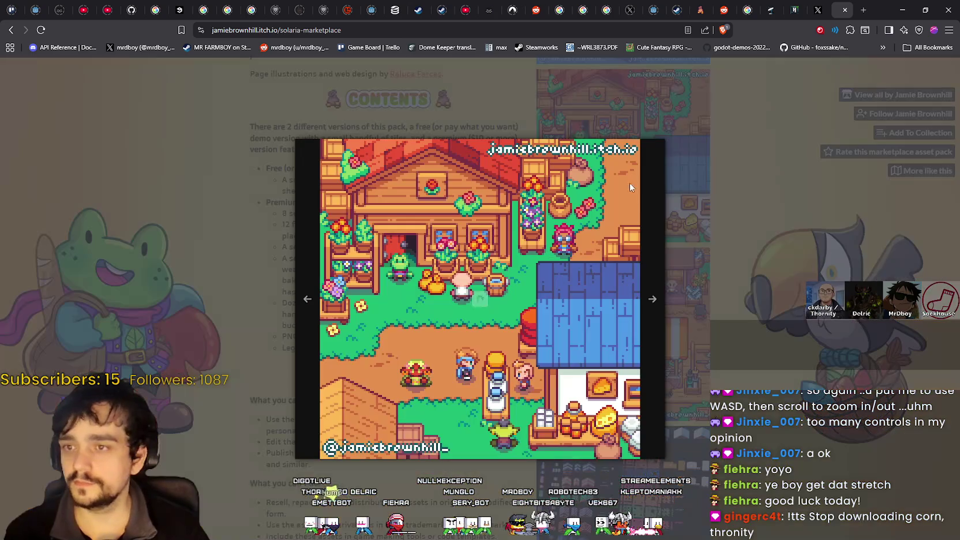
click(649, 341)
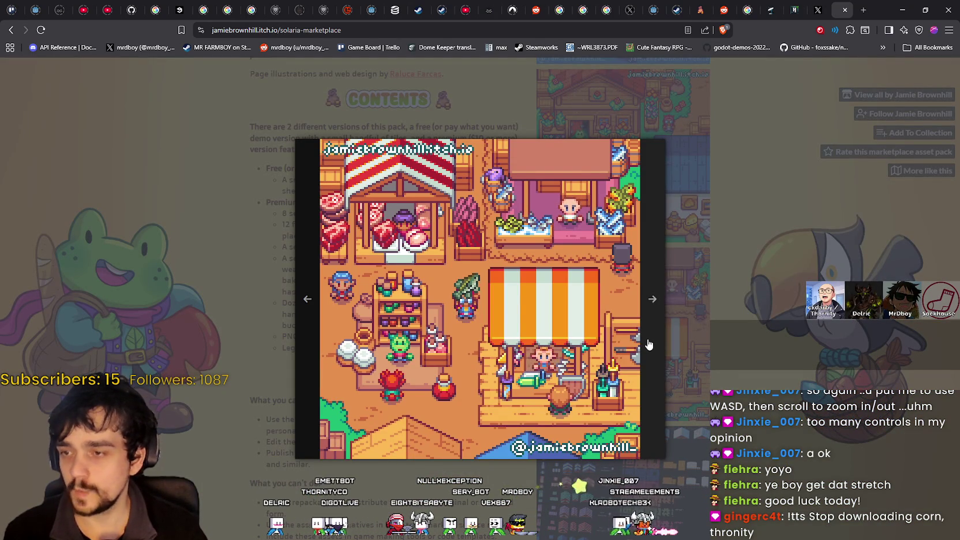
click(647, 343)
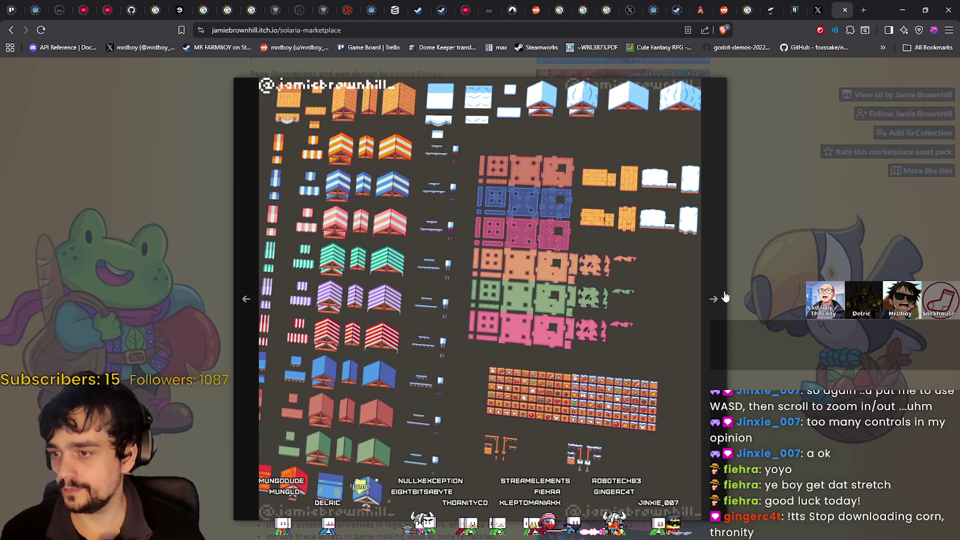
click(726, 297)
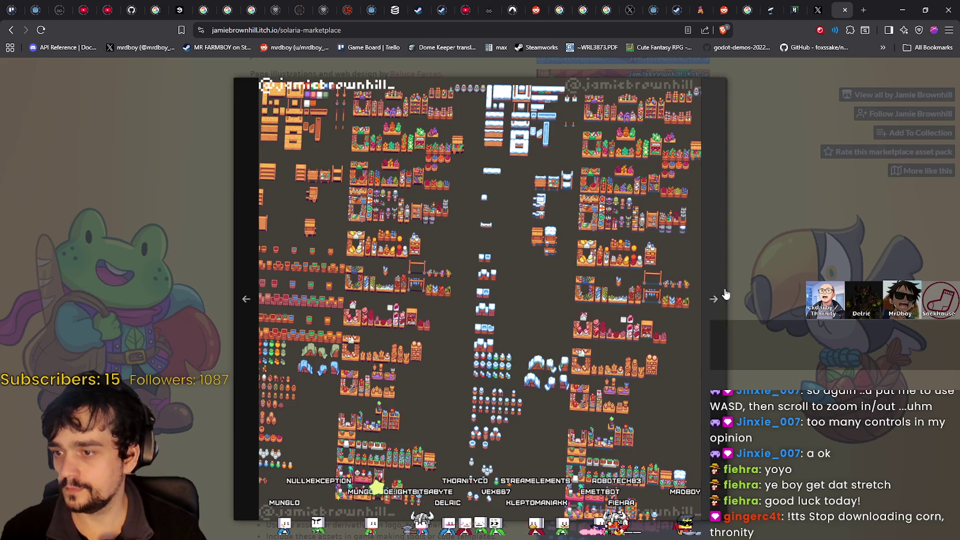
click(724, 296)
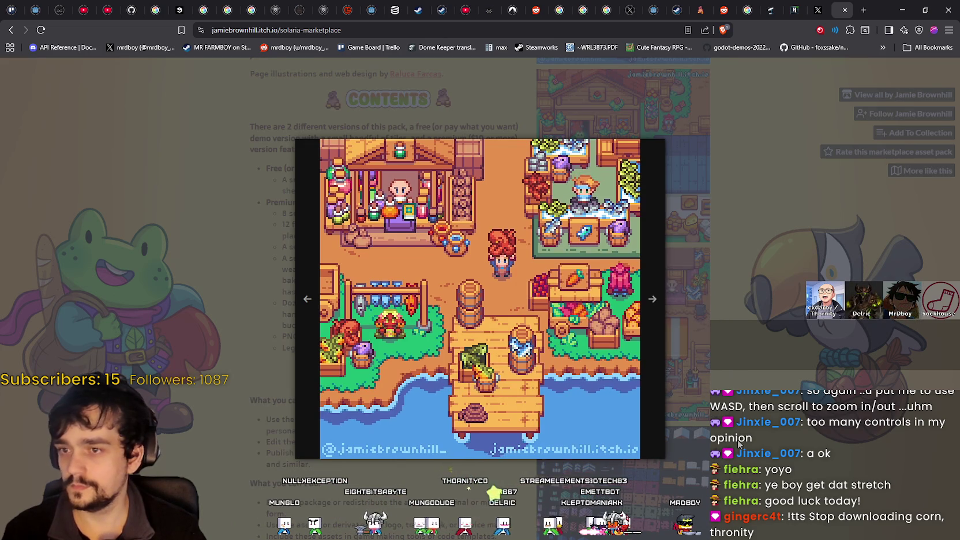
click(739, 453)
Scroll down the itch.io page, then minimize the browser to return to Aseprite.
scroll(739, 441, down, 1)
scroll(738, 441, down, 10)
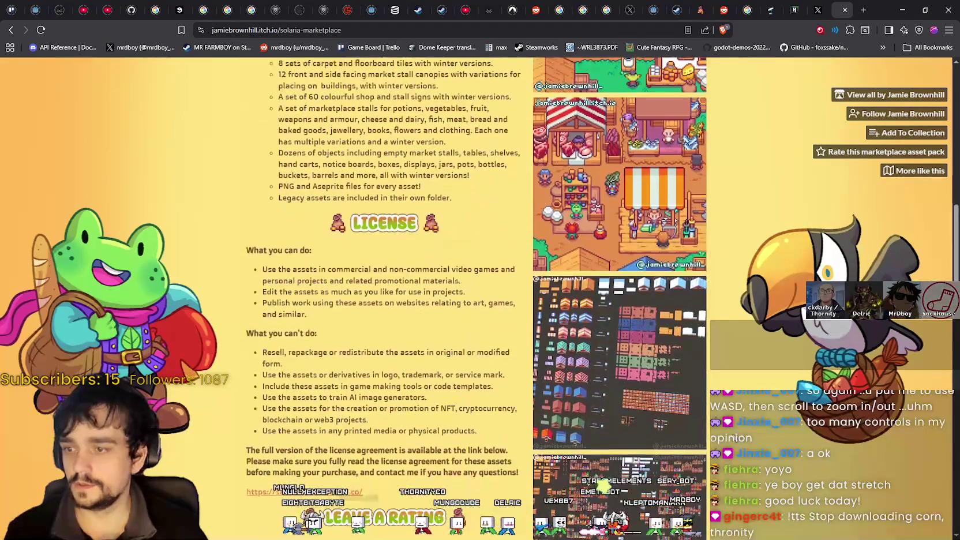
scroll(733, 435, down, 4)
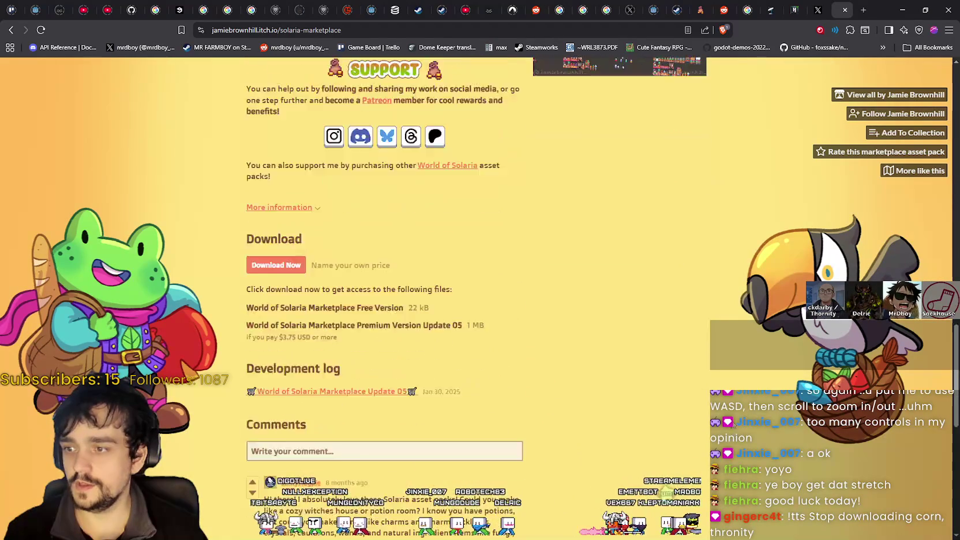
click(901, 10)
scroll(490, 367, left, 5)
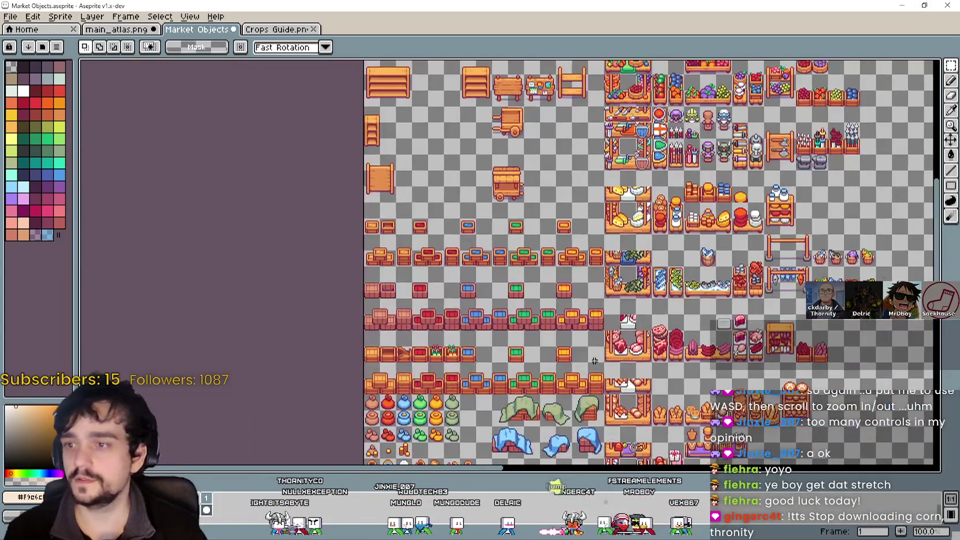
Copy the purple square tile from Market Objects and paste it into main_atlas.png.
scroll(490, 367, up, 2)
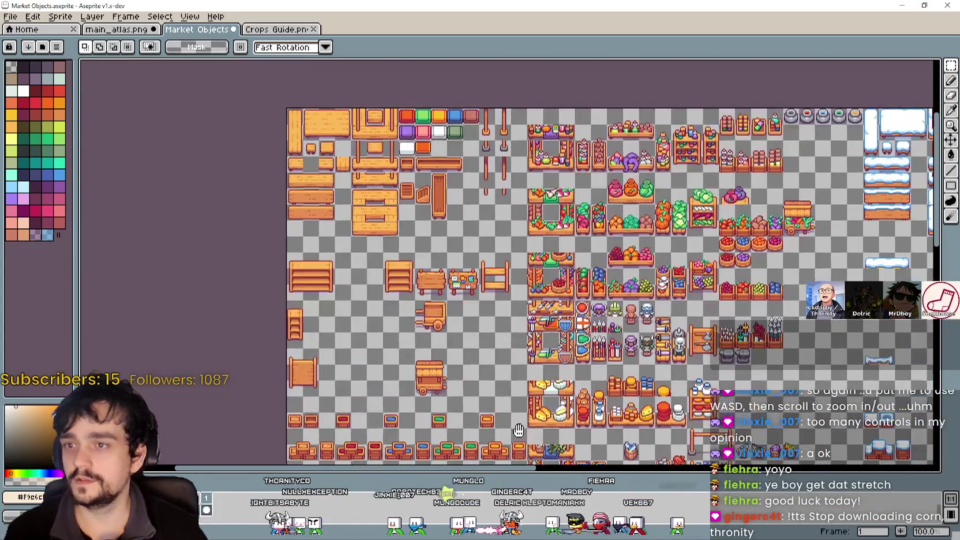
scroll(459, 281, down, 2)
scroll(416, 180, up, 1)
scroll(416, 181, up, 1)
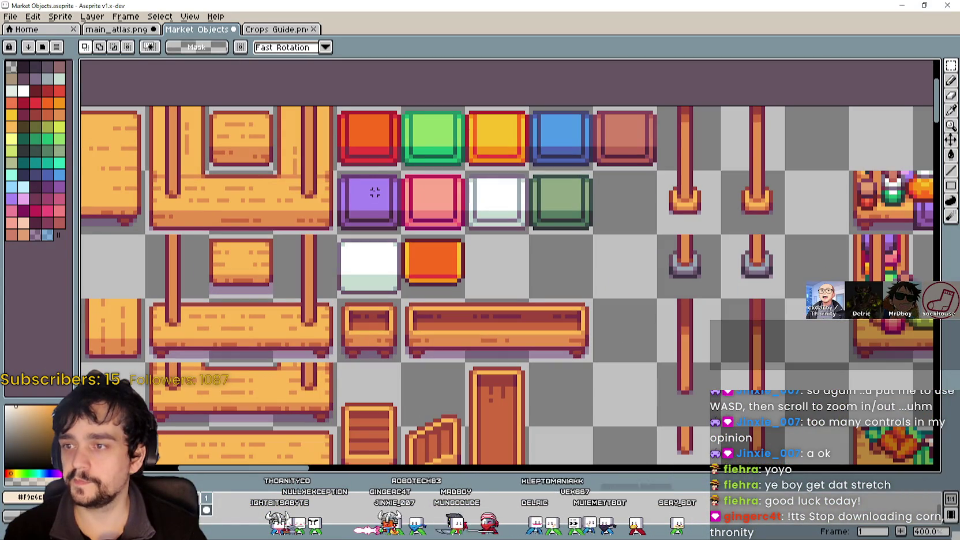
click(382, 188)
click(115, 29)
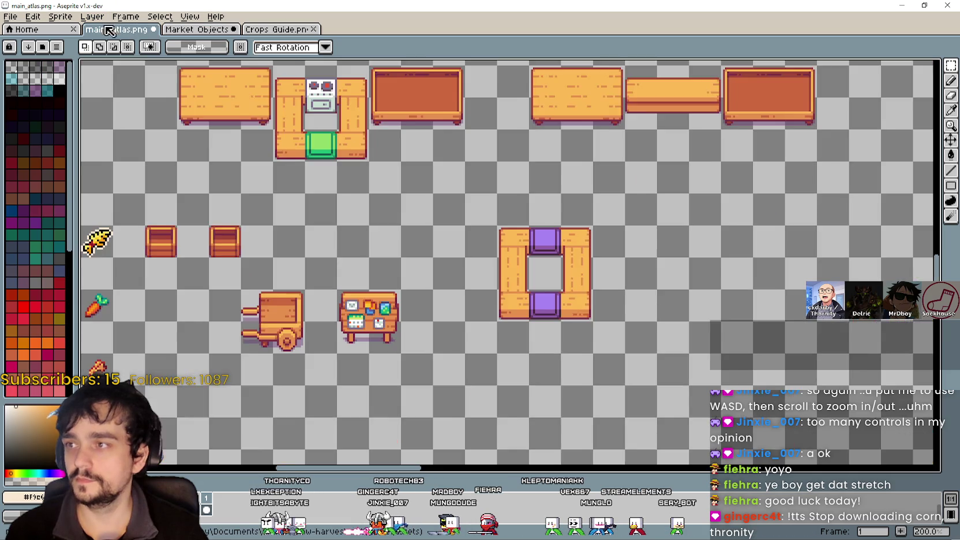
scroll(537, 222, down, 1)
scroll(537, 222, up, 1)
scroll(435, 210, up, 1)
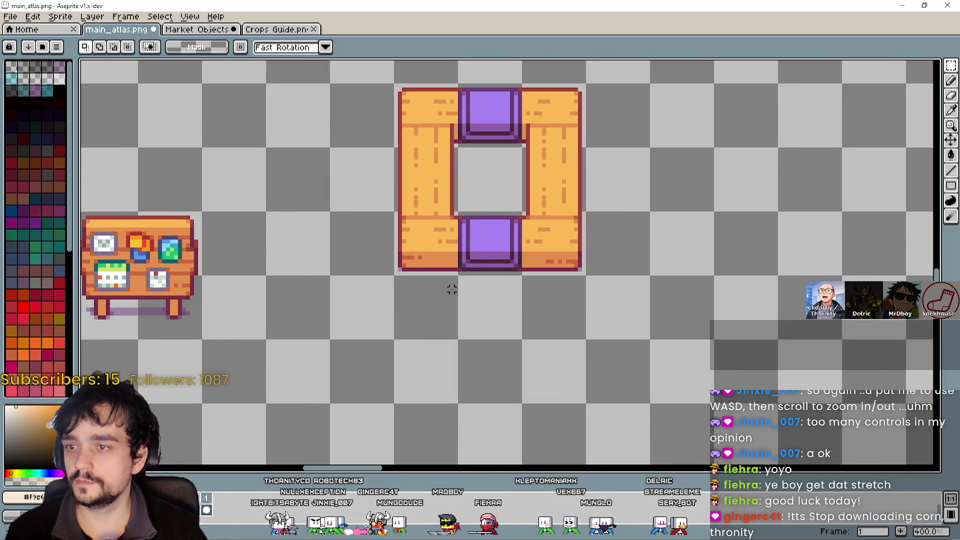
scroll(452, 289, down, 1)
scroll(443, 262, up, 1)
key(ctrl+v)
Try the pasted tile in several frame slots, then leave it floating beside the counter frame.
scroll(527, 261, up, 2)
mouse_move(525, 260)
mouse_down()
mouse_move(568, 317)
mouse_move(803, 317)
mouse_move(610, 304)
mouse_move(565, 152)
mouse_up()
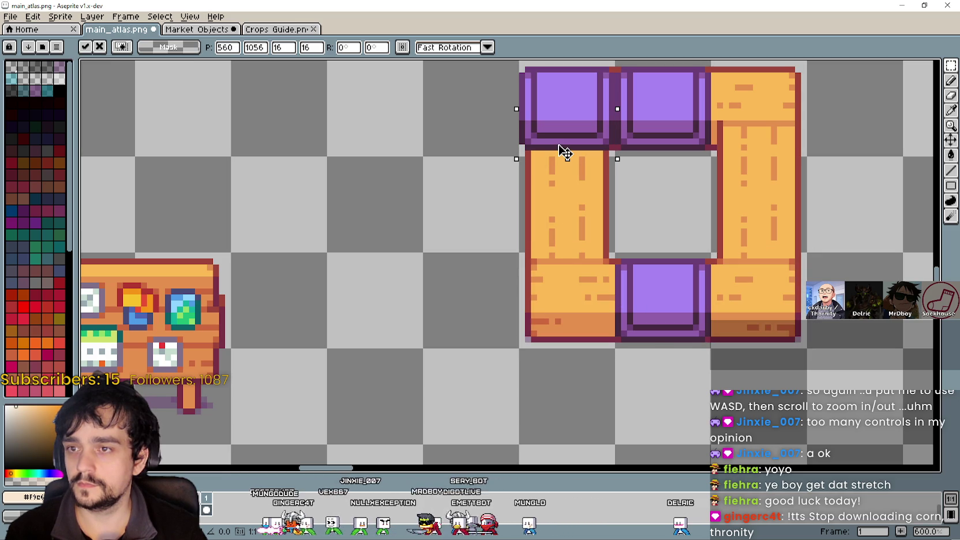
mouse_move(633, 146)
mouse_down()
mouse_move(757, 133)
mouse_move(529, 128)
mouse_up()
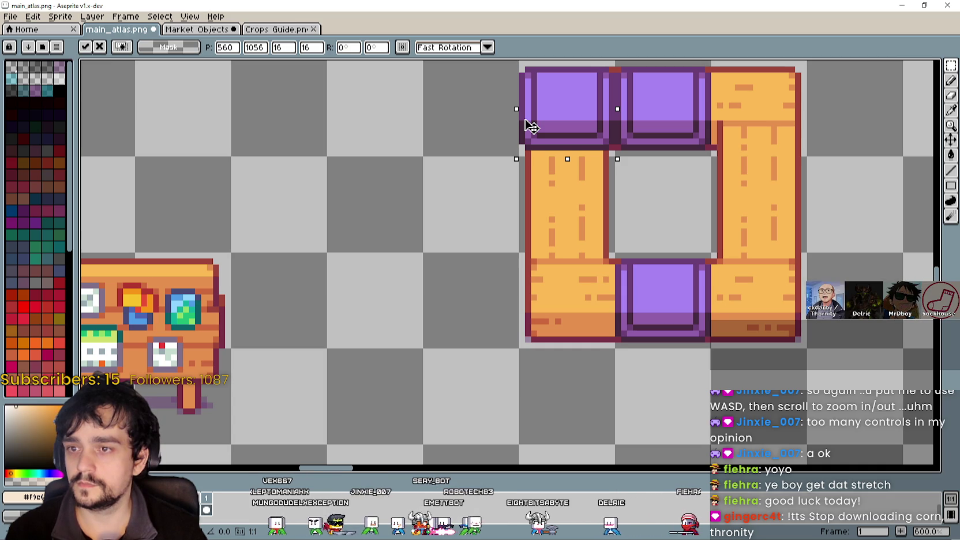
drag(531, 126, 517, 125)
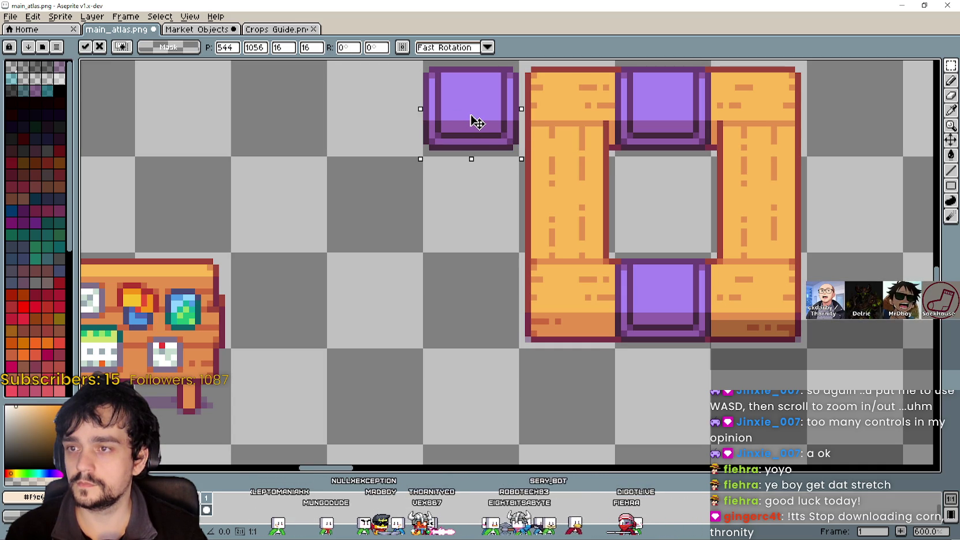
drag(471, 115, 624, 109)
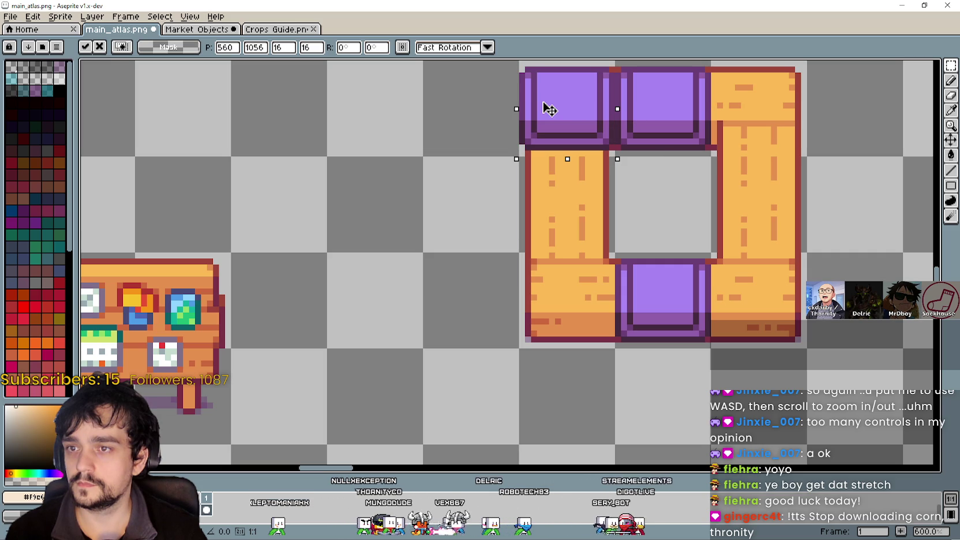
mouse_move(550, 108)
mouse_down()
mouse_move(488, 231)
mouse_move(551, 285)
mouse_move(735, 279)
mouse_move(746, 229)
mouse_move(636, 204)
mouse_move(561, 197)
mouse_move(298, 254)
mouse_move(324, 239)
mouse_up()
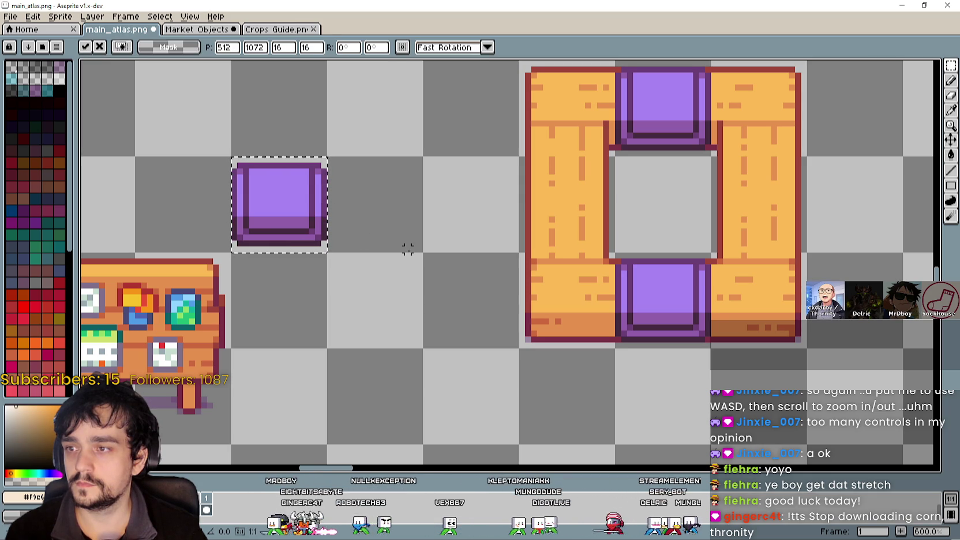
scroll(455, 246, left, 3)
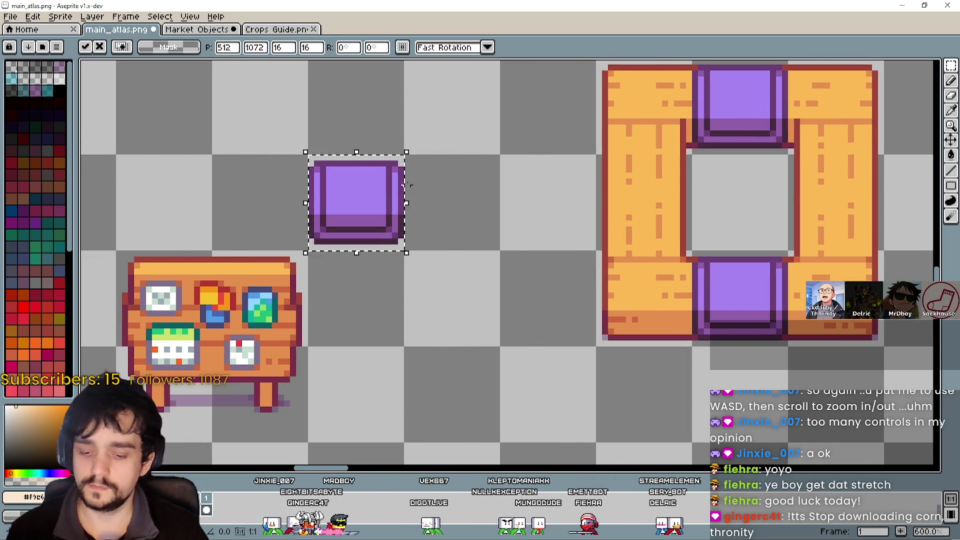
Rotate the pasted purple tile -90°, test it on the frame's left side, then commit it outside the frame.
mouse_move(414, 144)
mouse_down()
mouse_move(444, 234)
mouse_move(431, 270)
mouse_up()
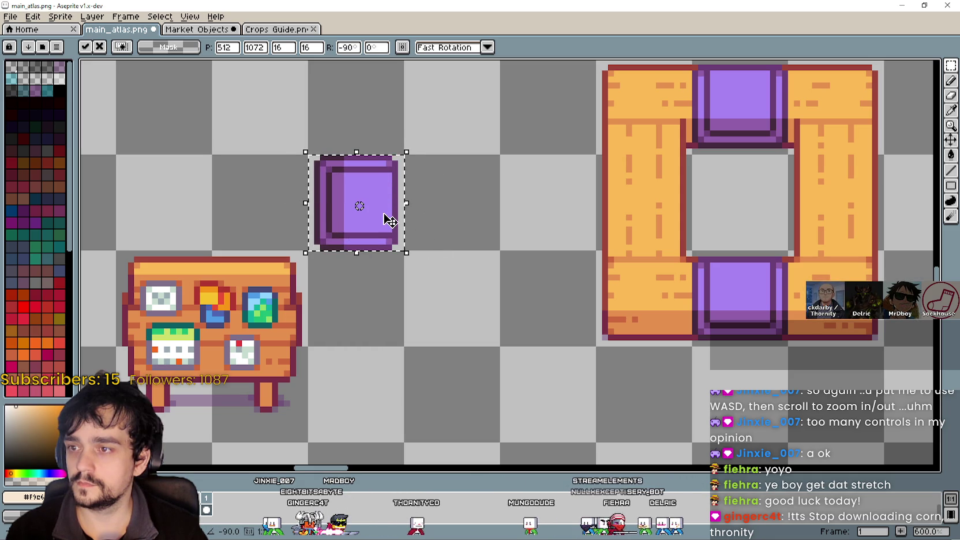
drag(387, 219, 675, 208)
scroll(675, 208, down, 3)
drag(729, 229, 699, 280)
scroll(687, 258, up, 1)
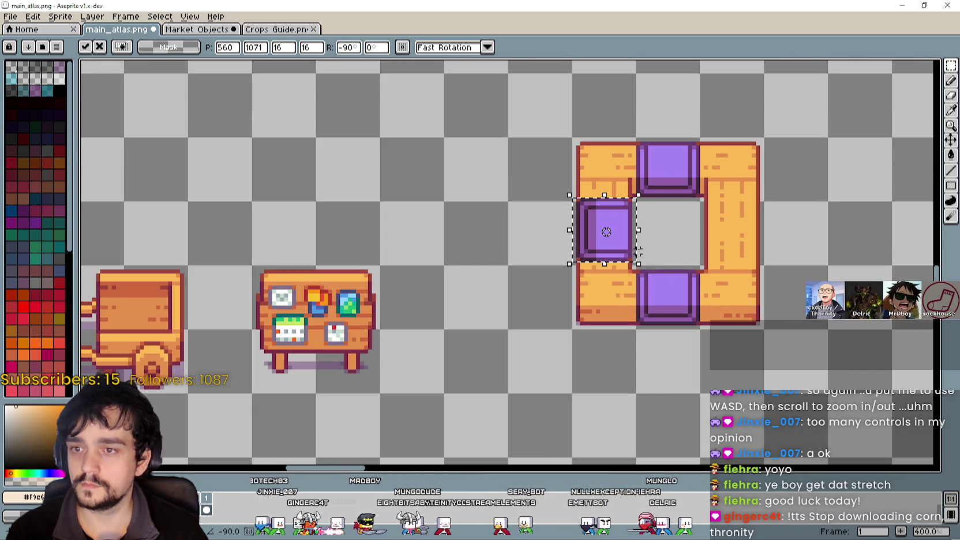
mouse_move(628, 236)
mouse_down()
mouse_move(476, 223)
mouse_move(553, 238)
mouse_move(630, 236)
mouse_move(505, 228)
mouse_move(499, 241)
mouse_up()
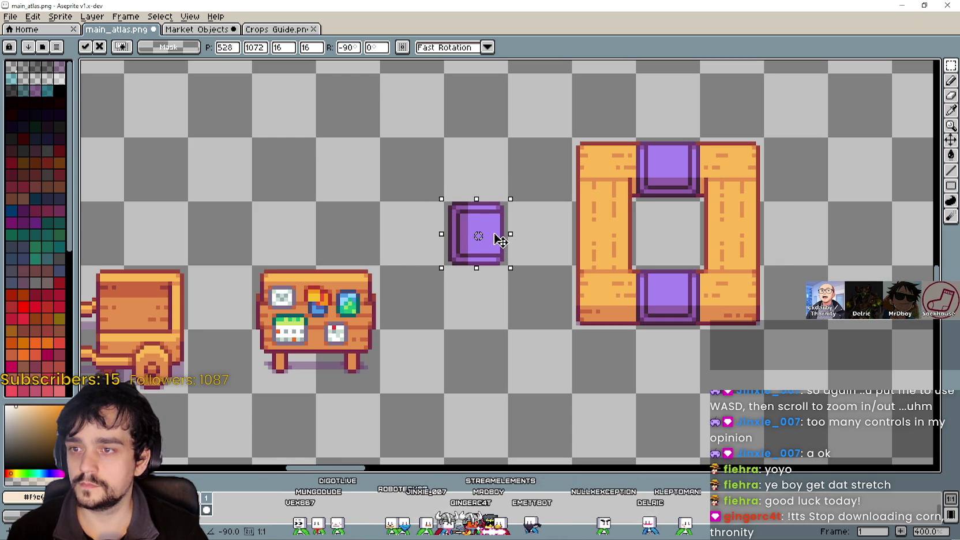
scroll(418, 282, up, 4)
key(Return)
scroll(530, 300, down, 3)
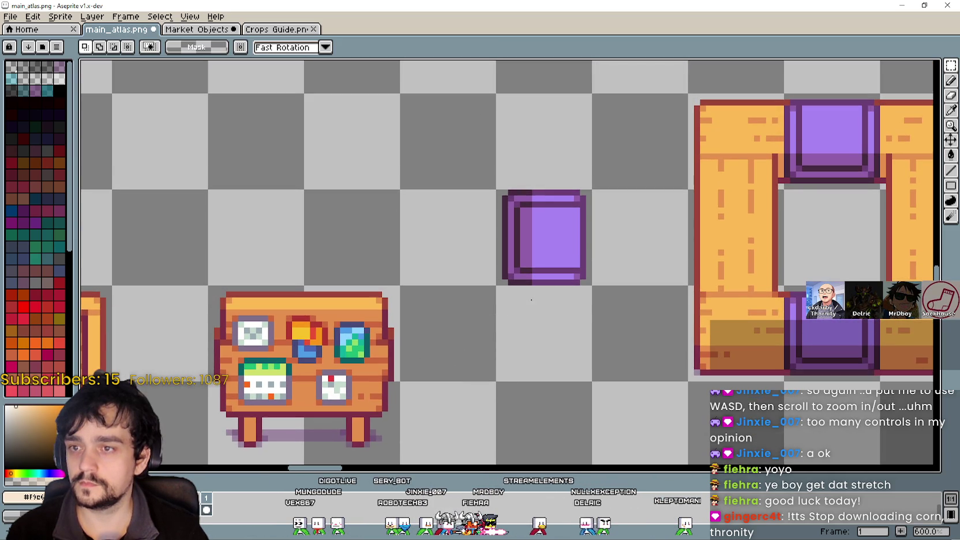
Fill the rotated tile's inner medium-purple strip with its light purple using a contiguous bucket fill.
scroll(547, 193, up, 3)
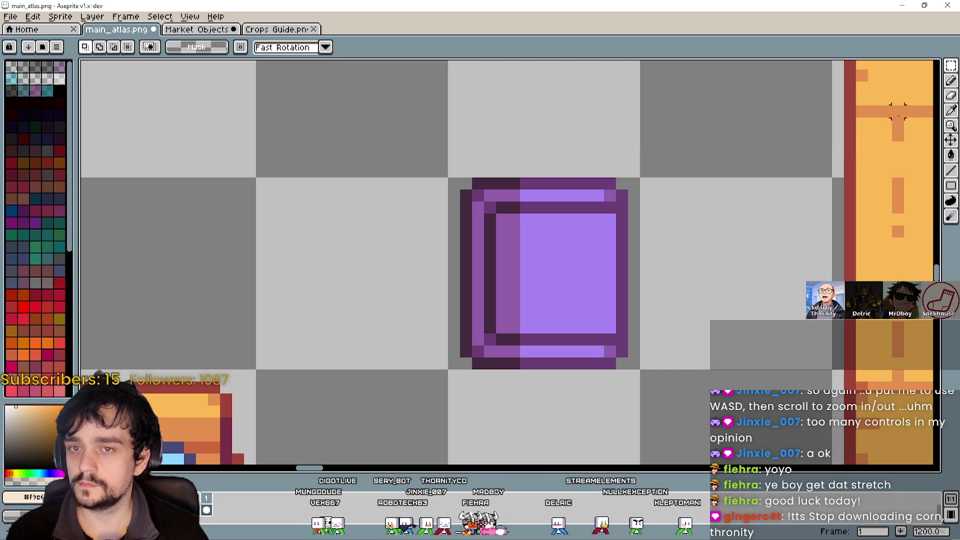
click(950, 111)
click(557, 241)
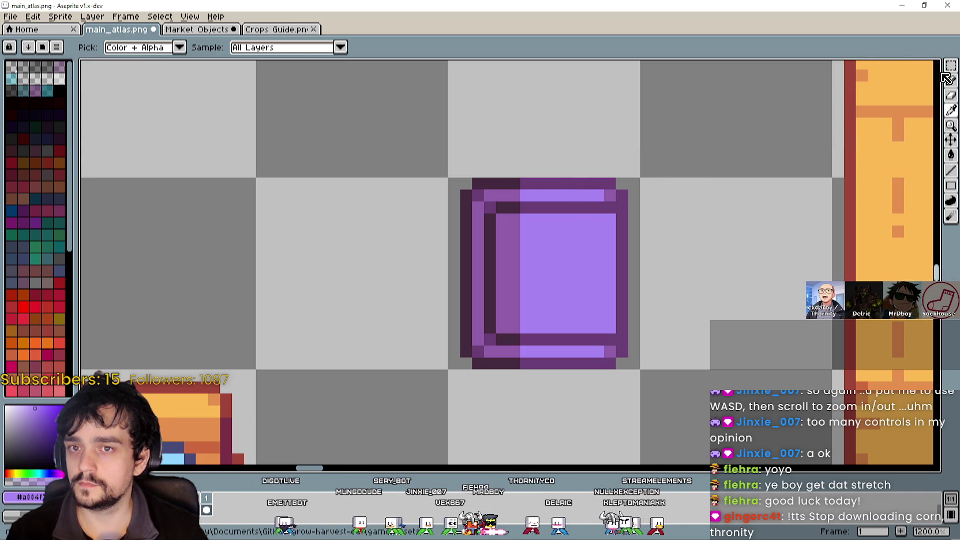
key(w)
click(568, 216)
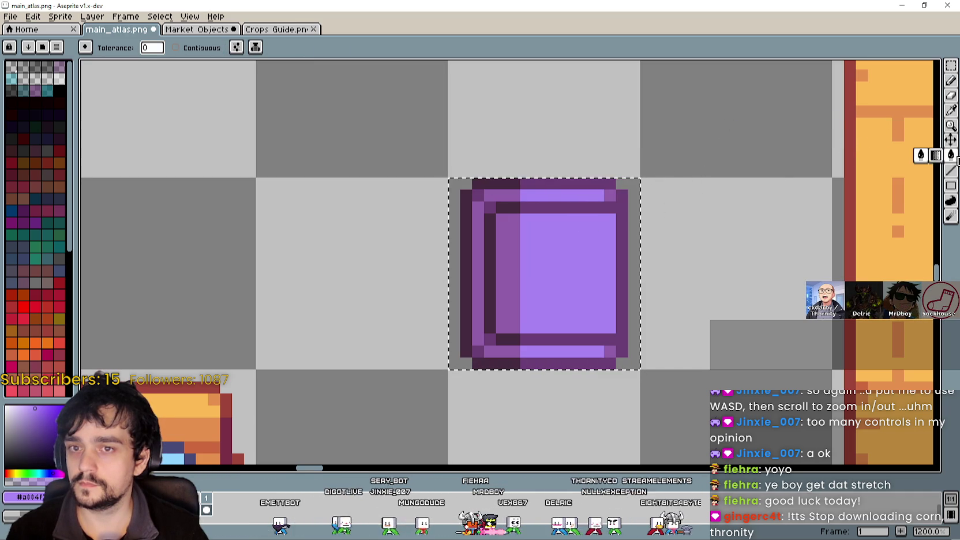
click(951, 155)
click(499, 218)
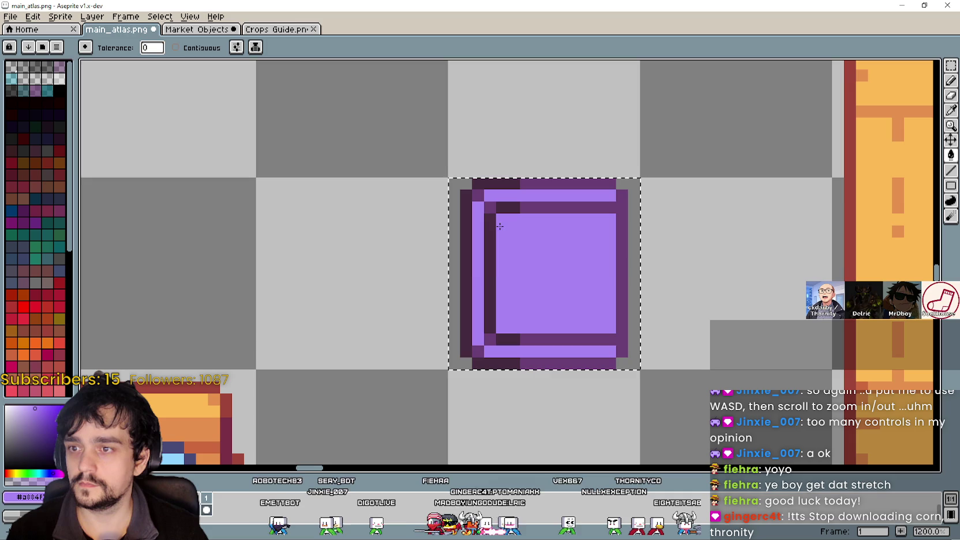
key(ctrl+z)
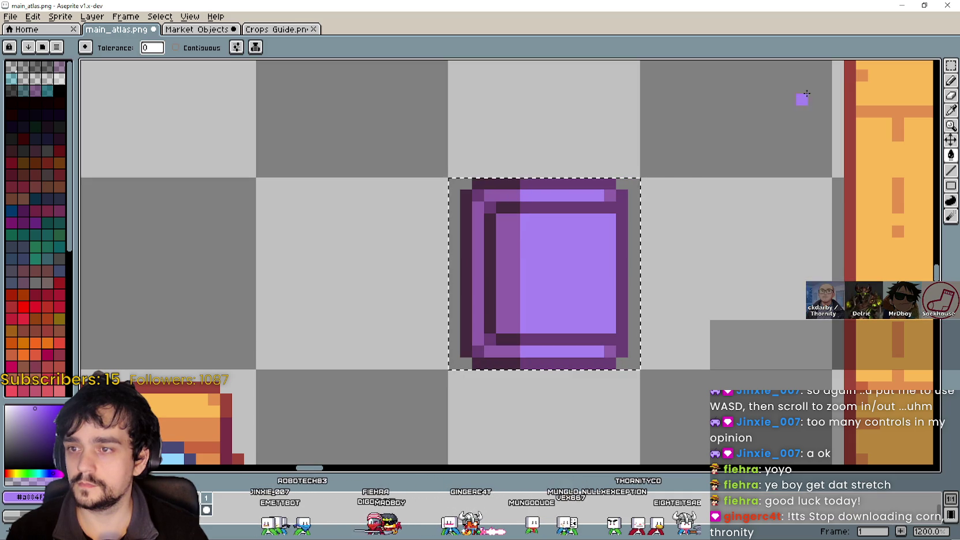
click(214, 48)
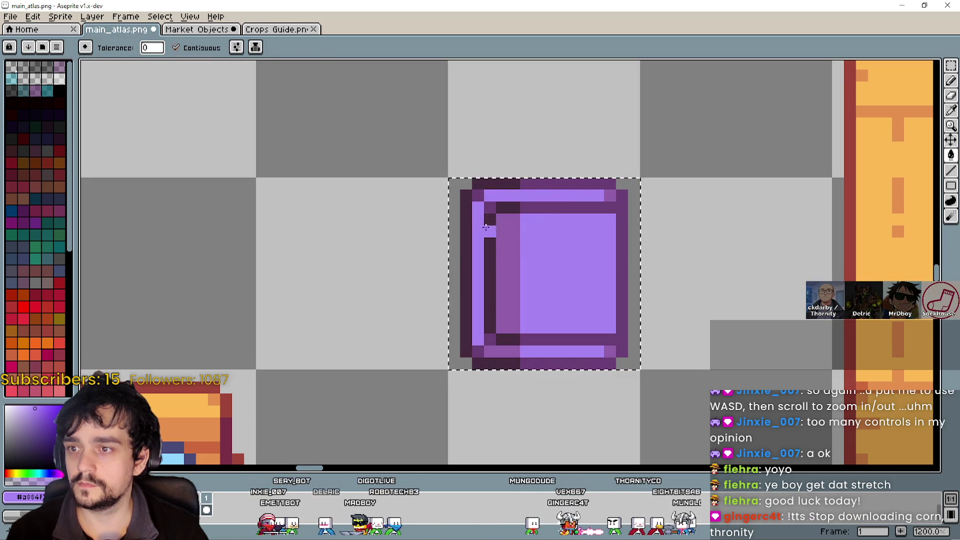
click(498, 241)
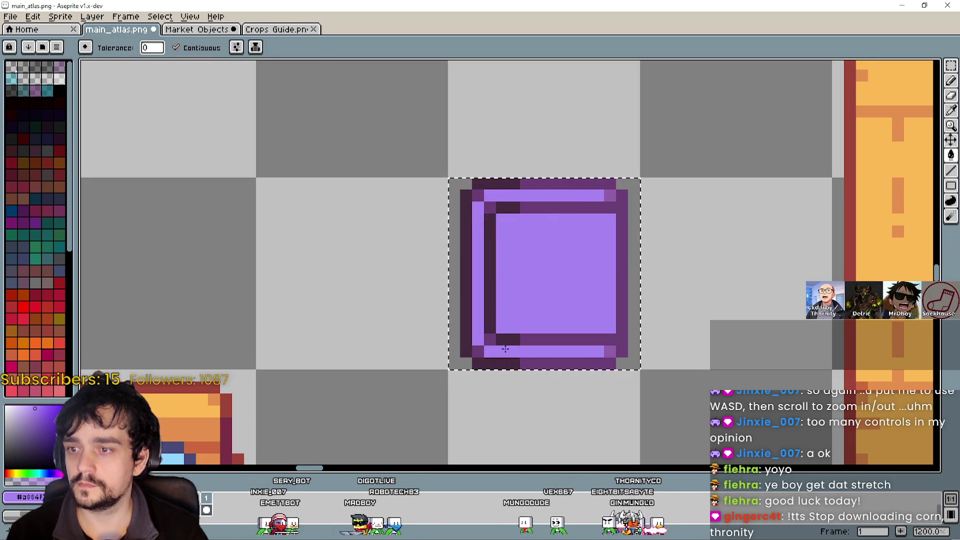
Test-fill a top-row pixel with the dark purple outline colour, then undo it.
scroll(505, 349, down, 5)
scroll(507, 301, up, 3)
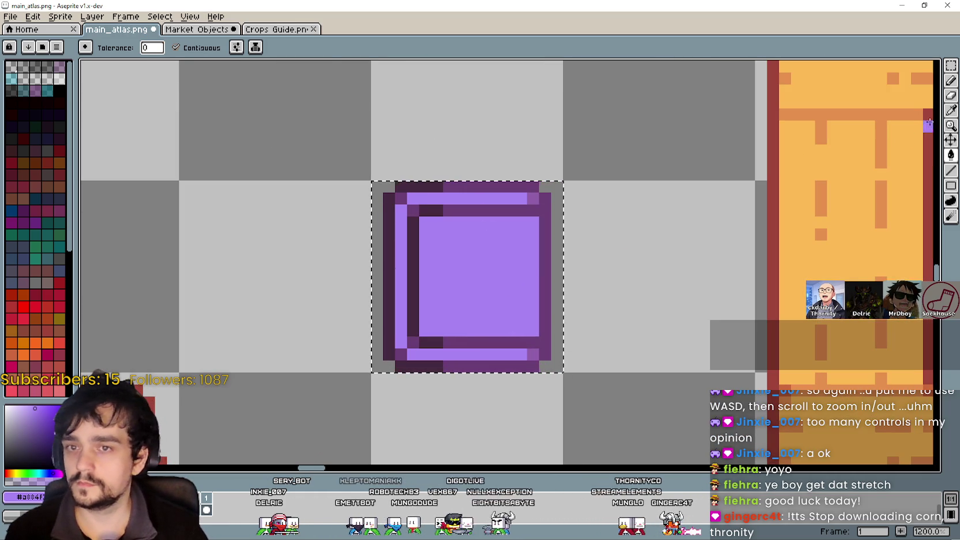
click(950, 111)
click(493, 206)
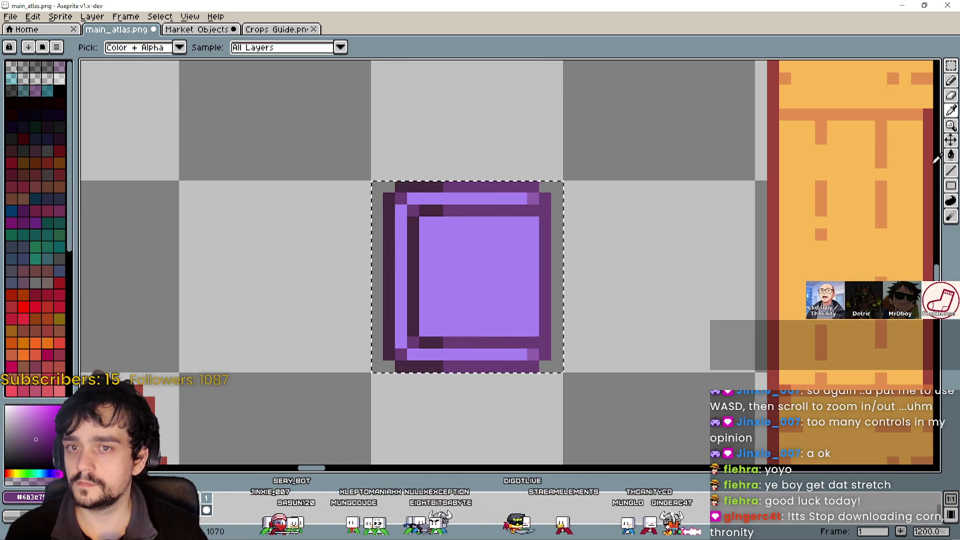
click(921, 155)
click(449, 200)
key(ctrl+z)
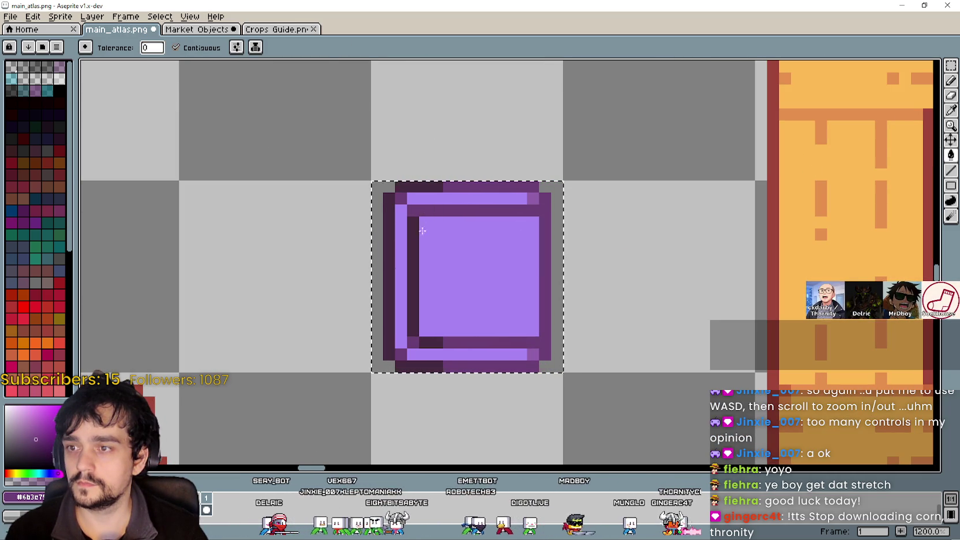
scroll(449, 298, down, 4)
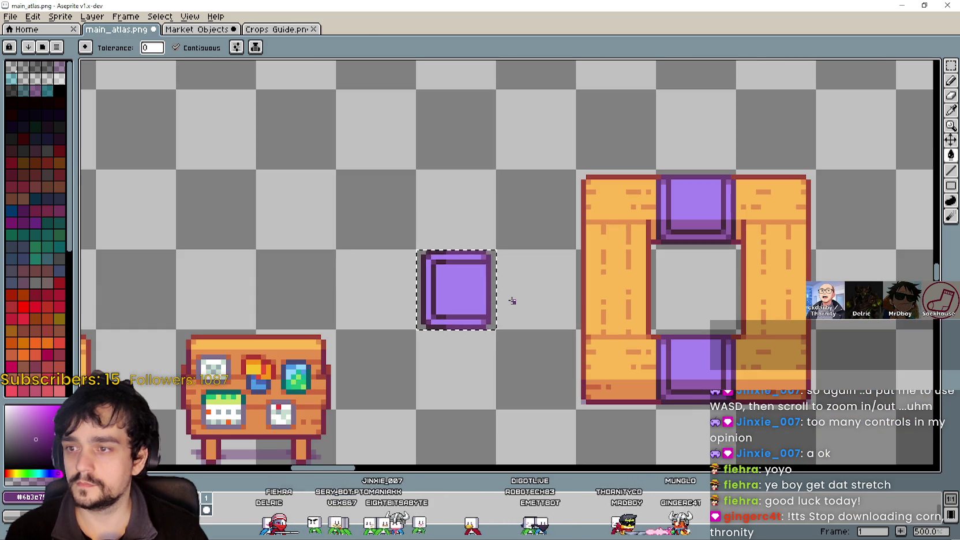
Shift the layer contents with the Move tool, then undo the accidental shift.
scroll(489, 302, up, 1)
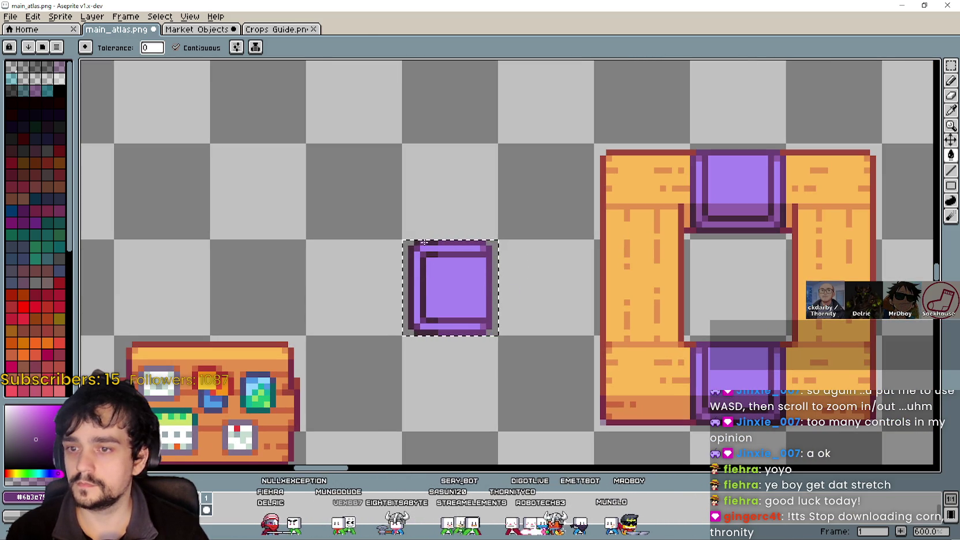
scroll(427, 280, up, 3)
scroll(440, 248, down, 3)
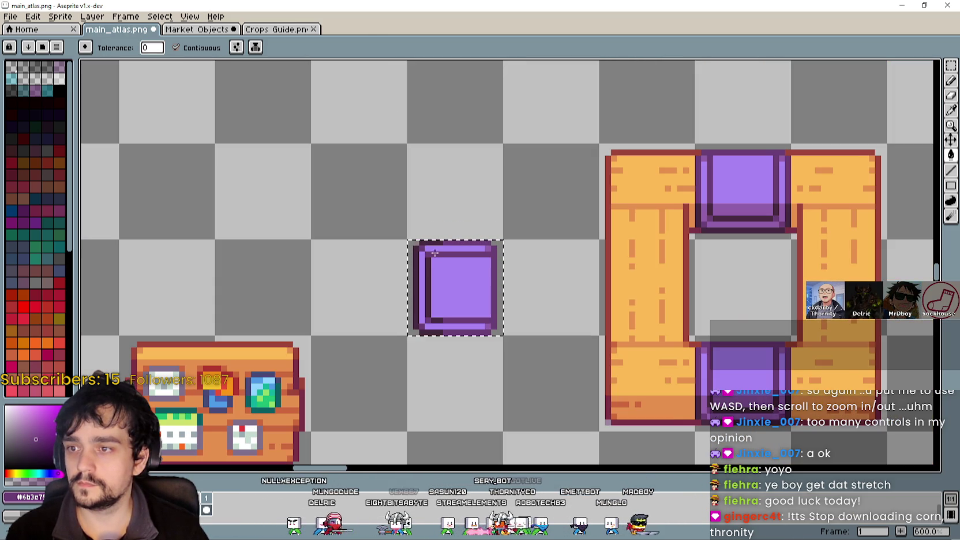
scroll(434, 253, up, 1)
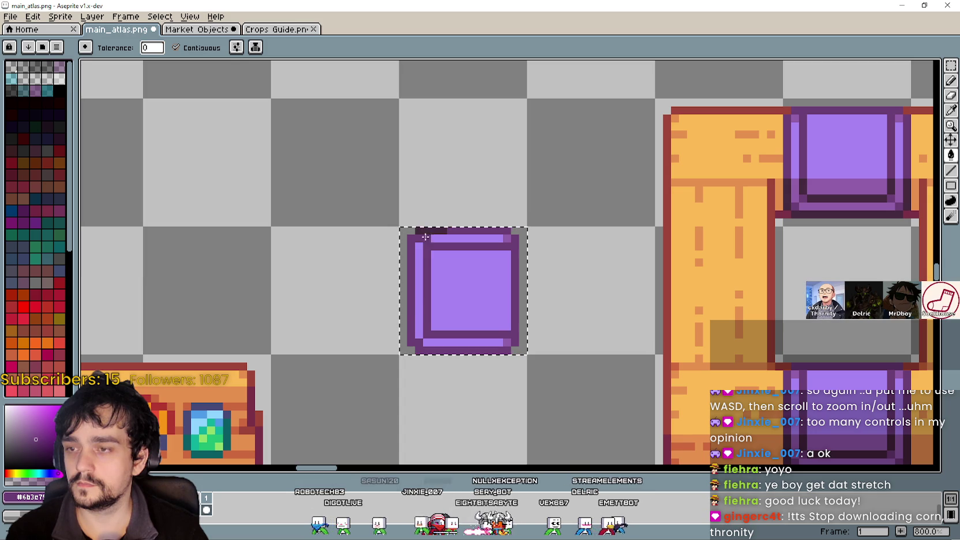
scroll(430, 231, down, 1)
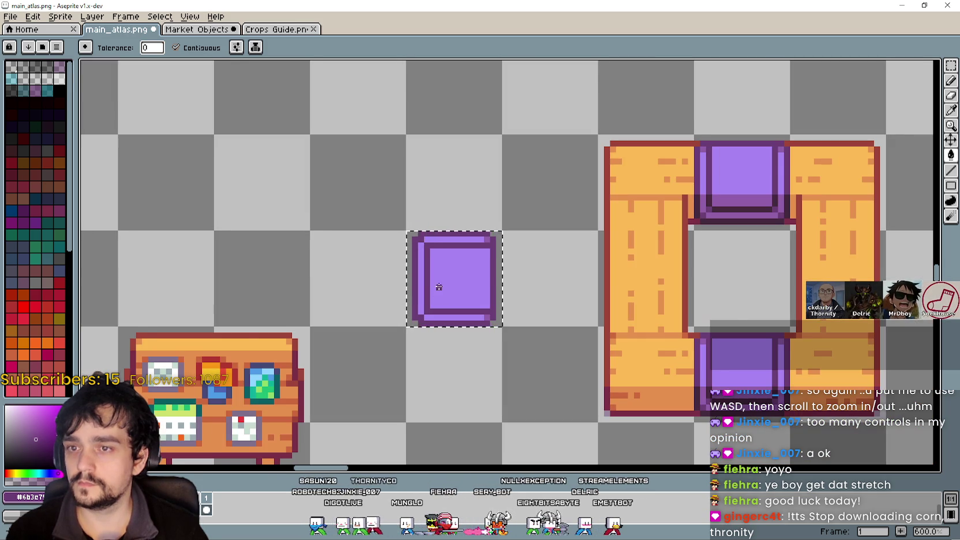
scroll(439, 271, up, 1)
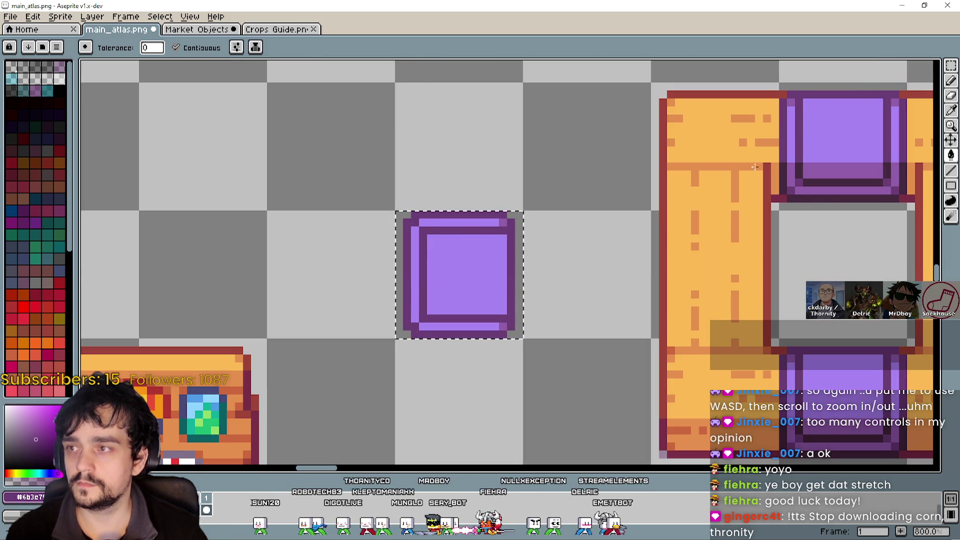
click(950, 140)
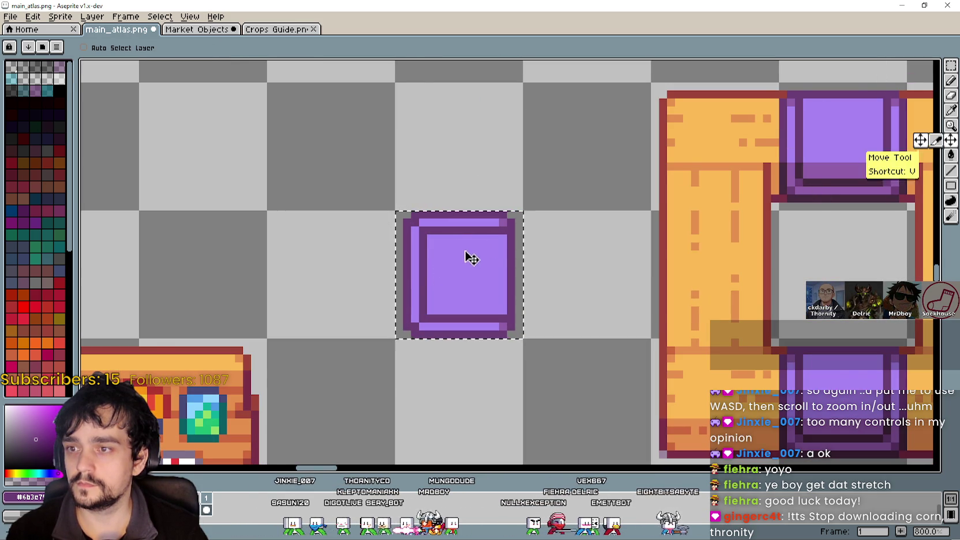
drag(468, 257, 632, 257)
key(ctrl+z)
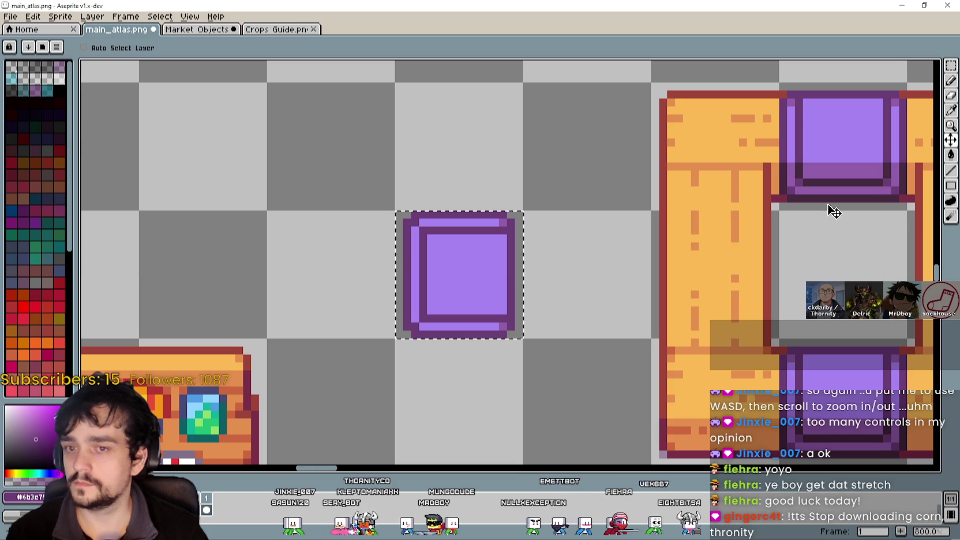
Move the marquee-selected purple square one pixel down onto the 16-pixel grid.
click(951, 65)
click(519, 318)
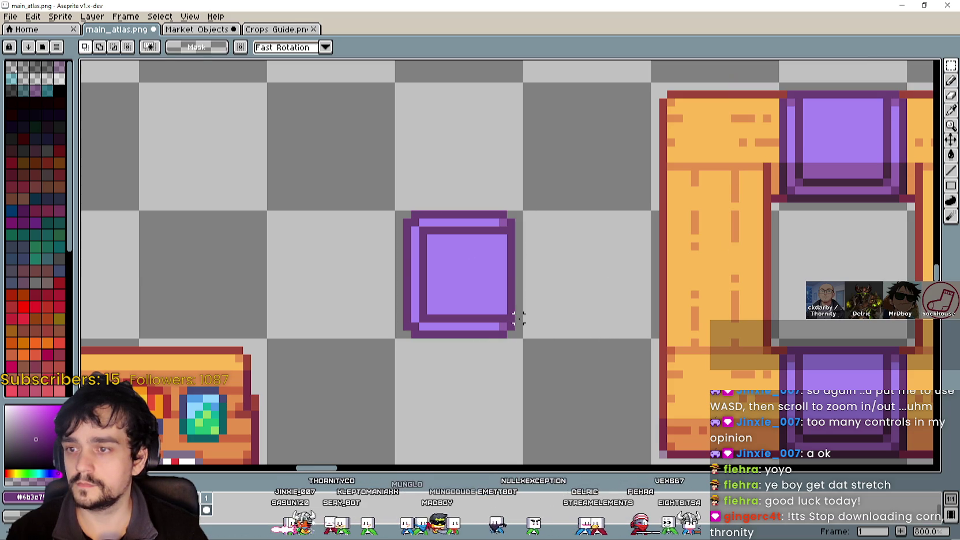
mouse_move(464, 264)
mouse_down()
mouse_move(700, 263)
mouse_move(686, 291)
mouse_move(523, 240)
mouse_move(402, 244)
mouse_up()
scroll(686, 291, down, 1)
scroll(686, 291, down, 2)
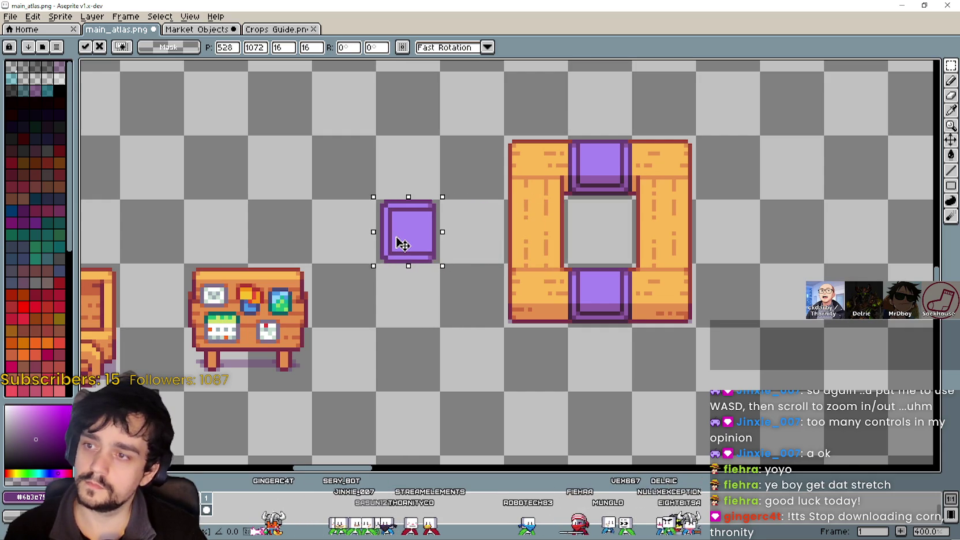
scroll(402, 244, up, 2)
click(404, 322)
scroll(409, 263, up, 3)
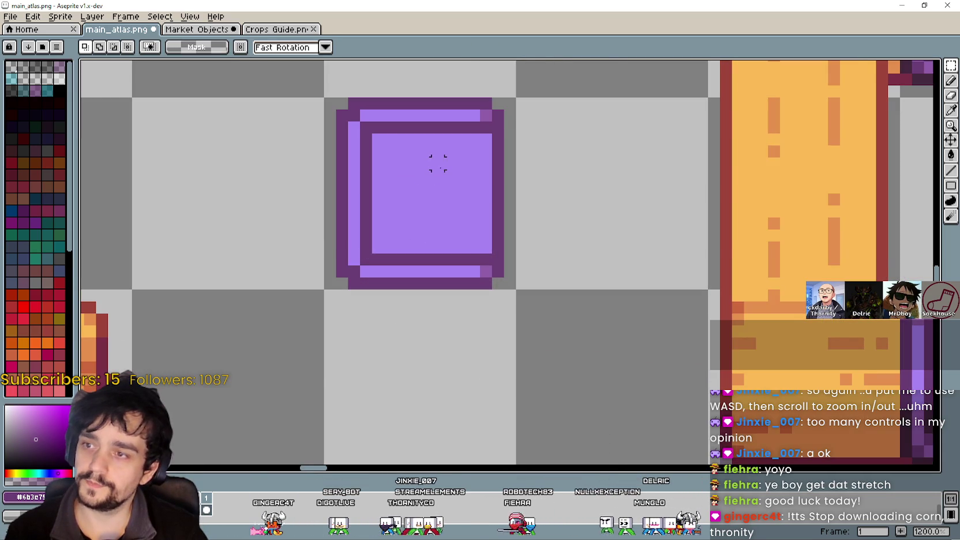
scroll(437, 162, down, 3)
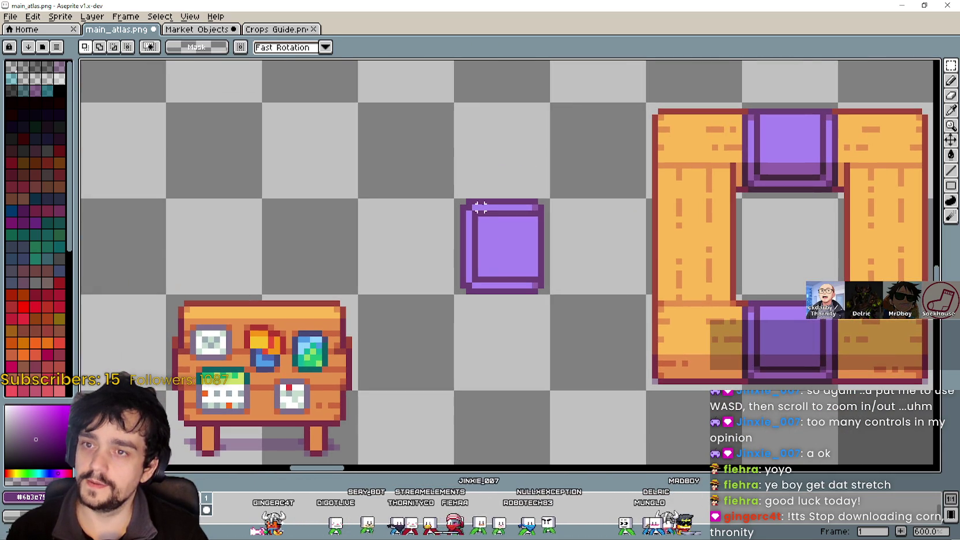
Cut the purple square's left strip and paste it back shifted to the left.
mouse_move(521, 200)
mouse_down()
mouse_move(553, 292)
mouse_move(546, 285)
mouse_up()
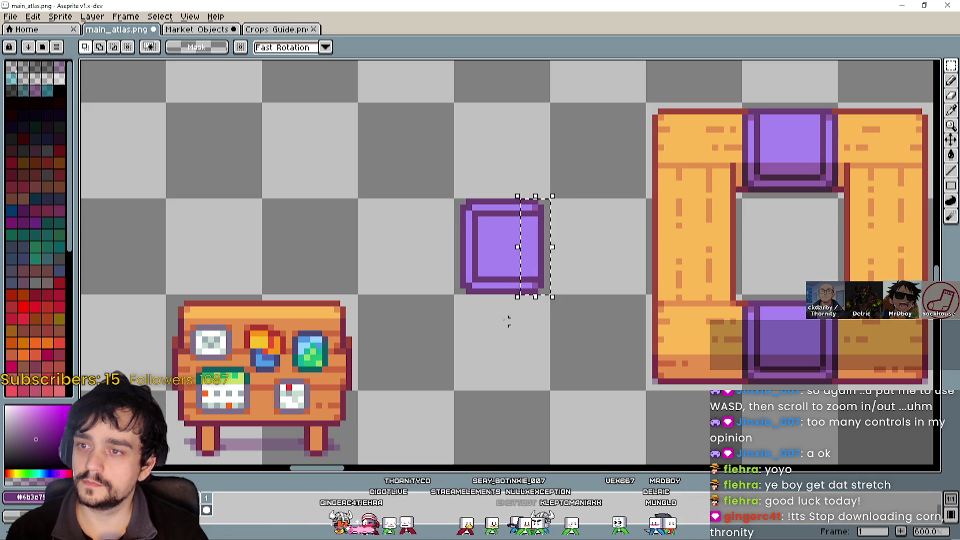
click(463, 258)
drag(481, 200, 452, 317)
key(Delete)
click(517, 292)
key(ctrl+v)
mouse_move(543, 269)
mouse_down()
mouse_move(427, 268)
mouse_move(474, 259)
mouse_up()
click(625, 304)
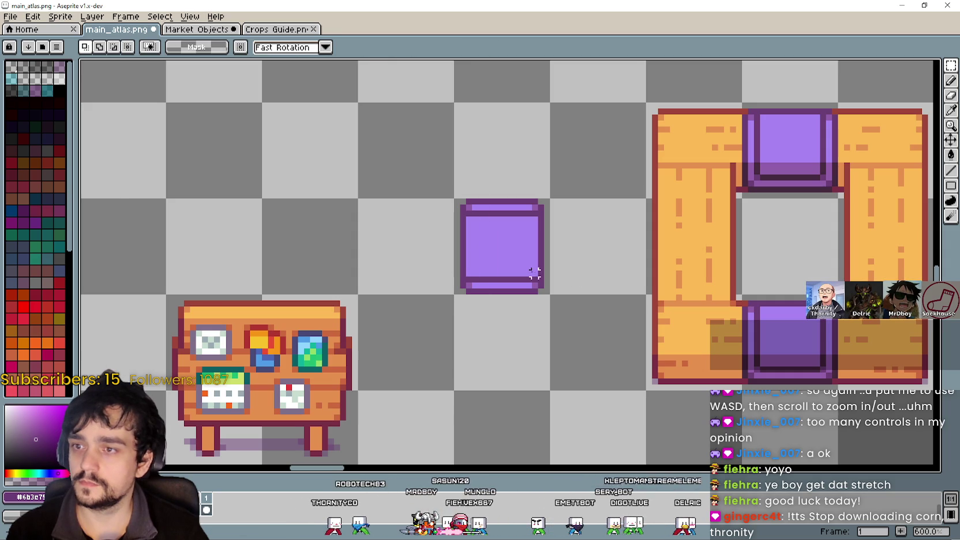
Move the purple square into the counter's left middle gap.
key(ctrl+shift+d)
drag(517, 264, 686, 253)
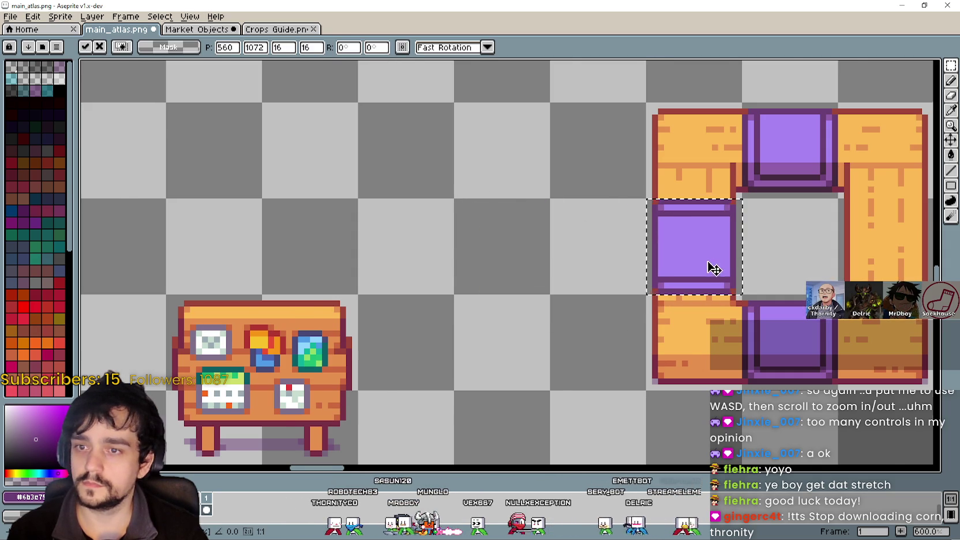
scroll(716, 268, down, 1)
scroll(621, 249, right, 3)
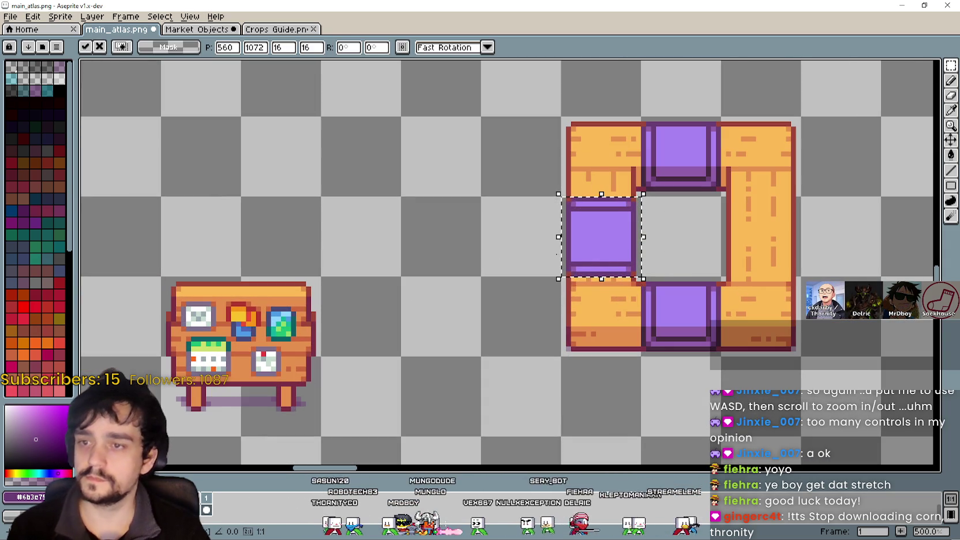
key(ctrl+d)
Paste a copy of the purple tile into the counter's right middle gap.
key(ctrl+v)
key(ctrl+z)
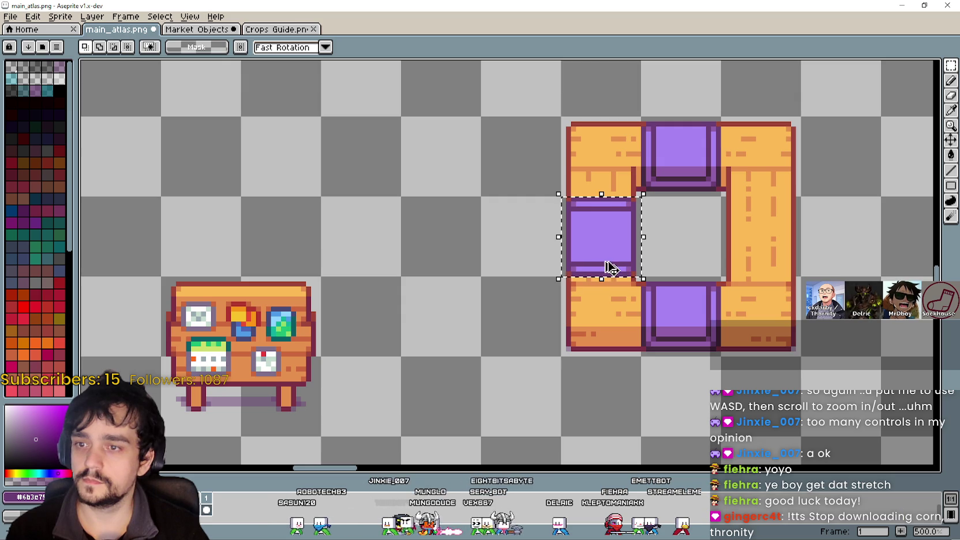
key(ctrl+v)
drag(600, 247, 750, 242)
key(Return)
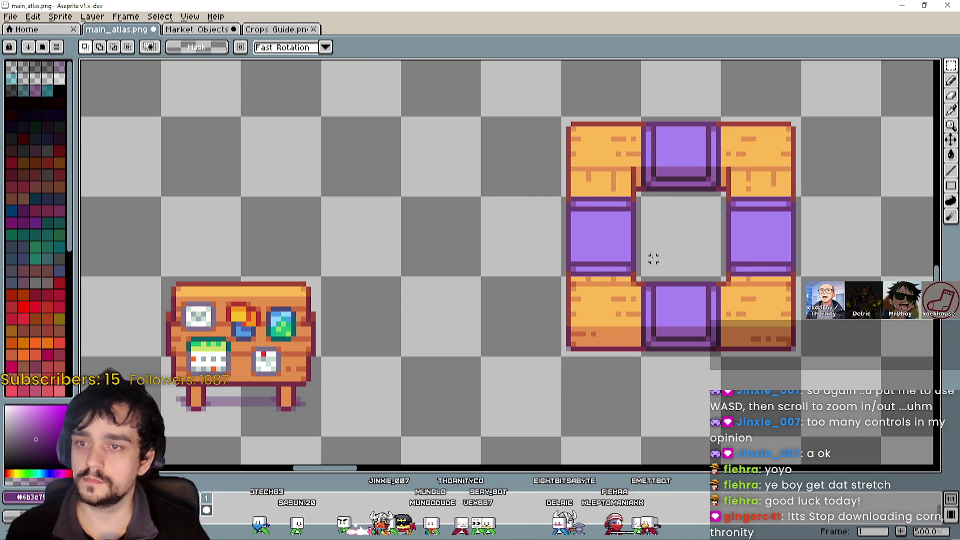
scroll(645, 273, down, 1)
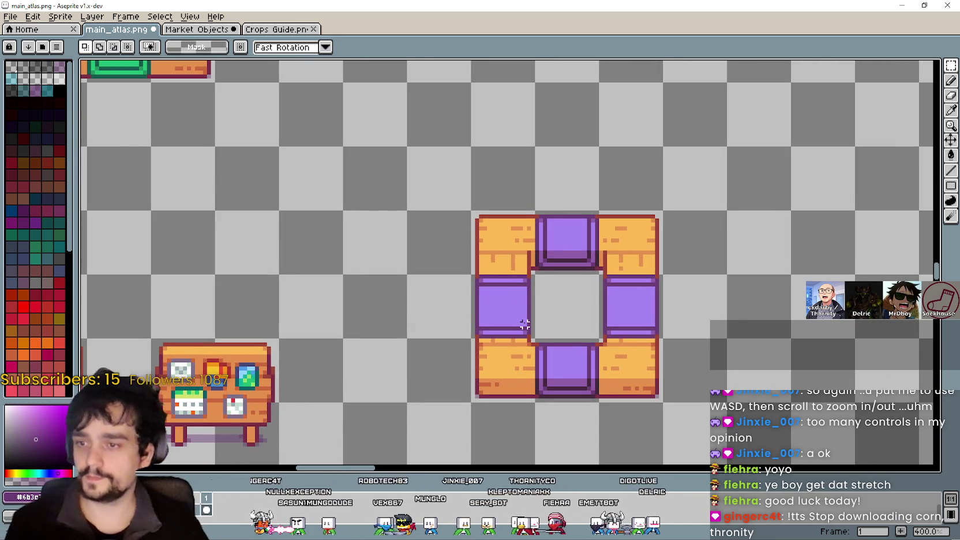
Paste a copy of the side purple tile into empty space left of the counter.
scroll(524, 324, up, 2)
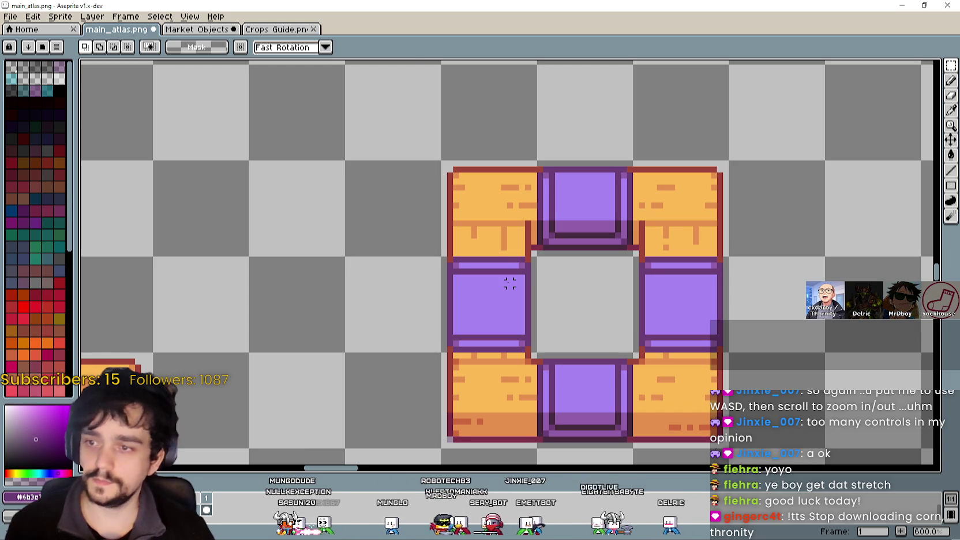
scroll(510, 283, up, 1)
scroll(509, 283, down, 2)
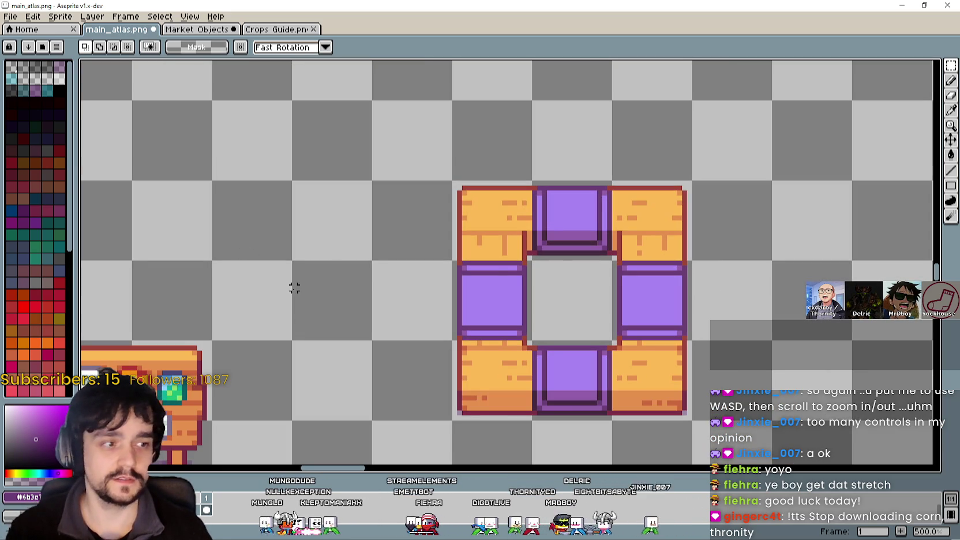
scroll(401, 296, up, 2)
scroll(396, 281, down, 2)
scroll(403, 291, up, 1)
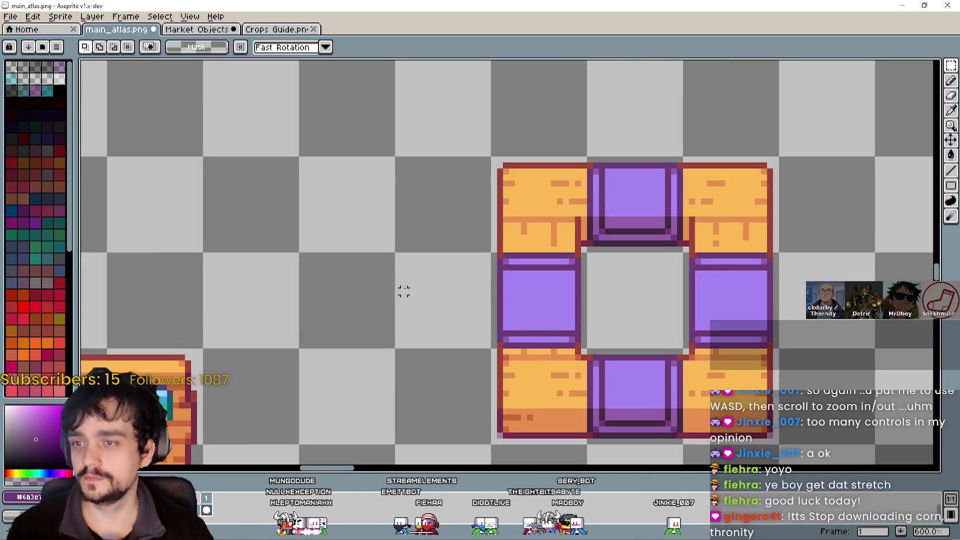
scroll(404, 291, down, 3)
key(ctrl+v)
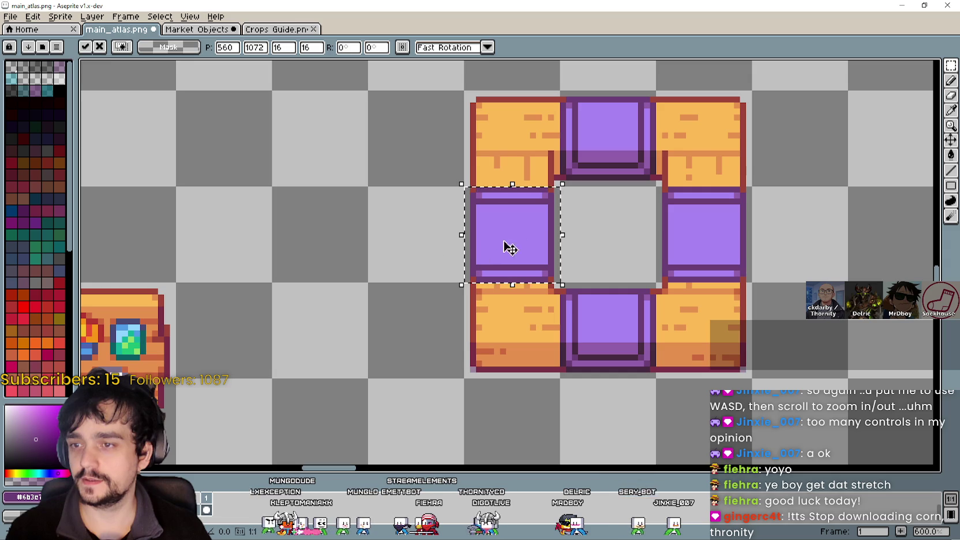
scroll(410, 230, up, 3)
mouse_move(666, 276)
mouse_down()
mouse_move(513, 250)
mouse_move(452, 255)
mouse_move(482, 281)
mouse_move(471, 271)
mouse_up()
click(590, 280)
scroll(482, 220, up, 4)
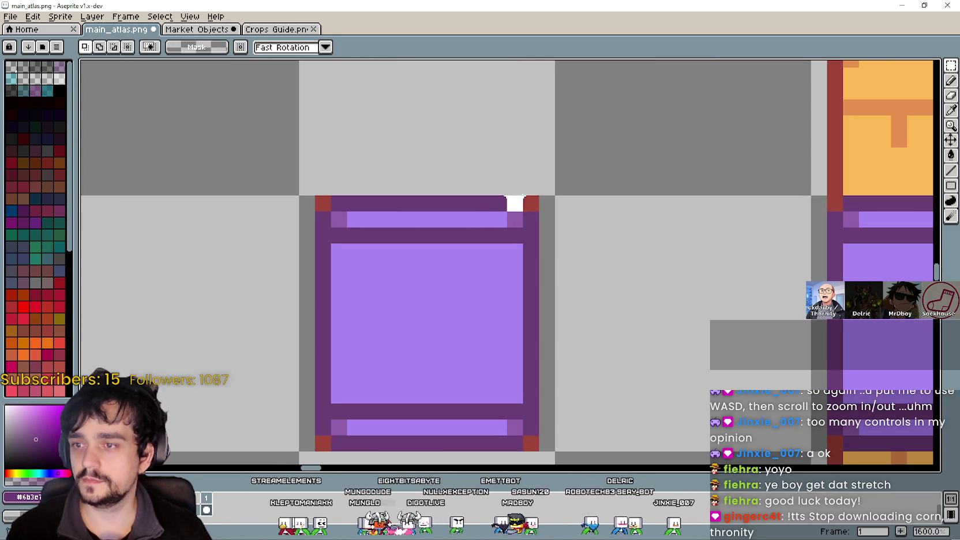
Erase the copied tile's red top-right, top-left and bottom-right corner pixels with the Pencil.
click(951, 81)
right_click(531, 204)
right_click(323, 203)
scroll(326, 231, down, 1)
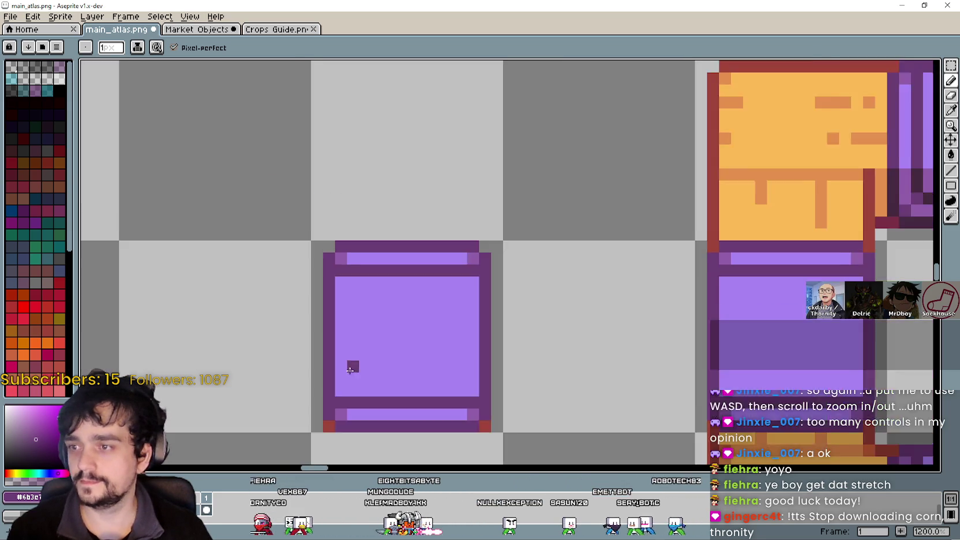
scroll(348, 331, up, 1)
right_click(539, 350)
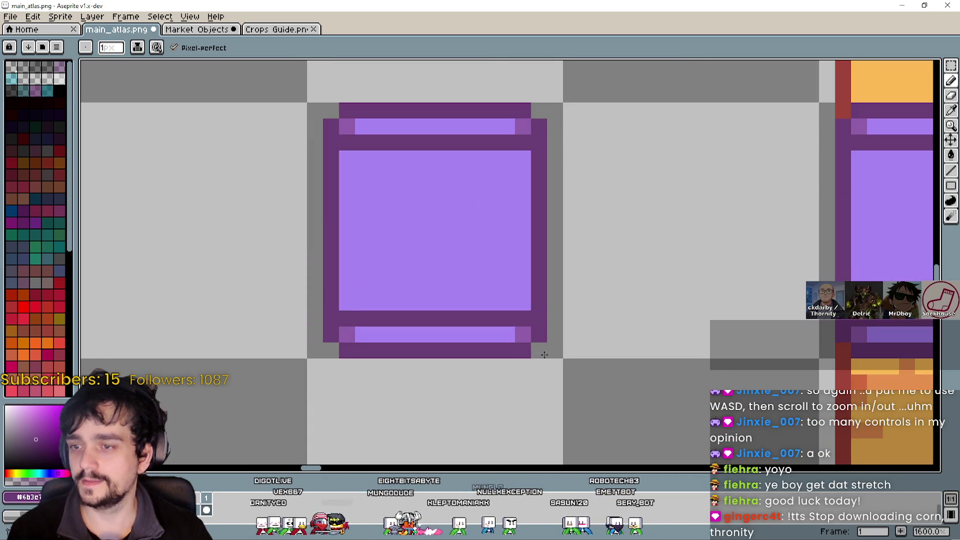
Select the loose purple square and try rotating it, then cancel the rotation.
scroll(548, 353, down, 4)
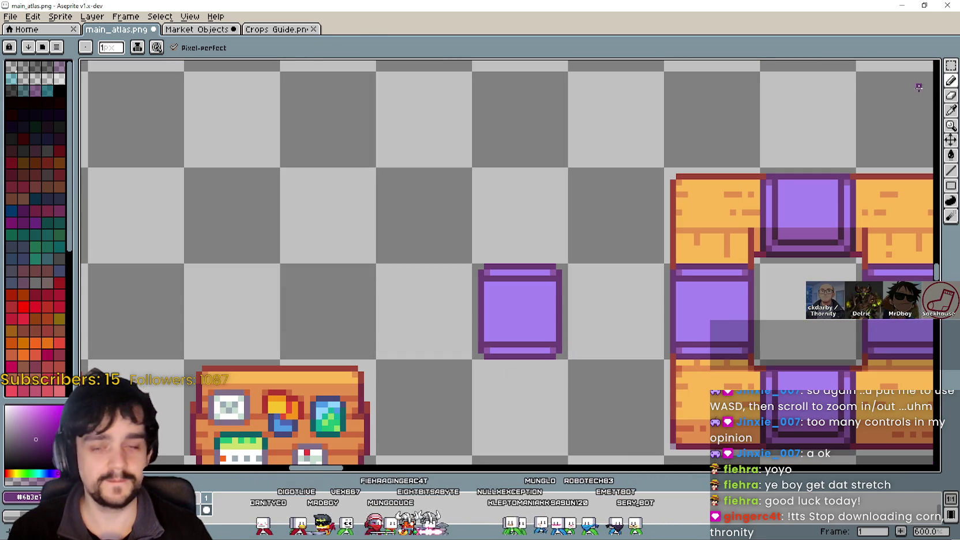
click(951, 65)
click(559, 320)
mouse_move(594, 291)
mouse_down()
mouse_move(583, 274)
mouse_move(516, 242)
mouse_up()
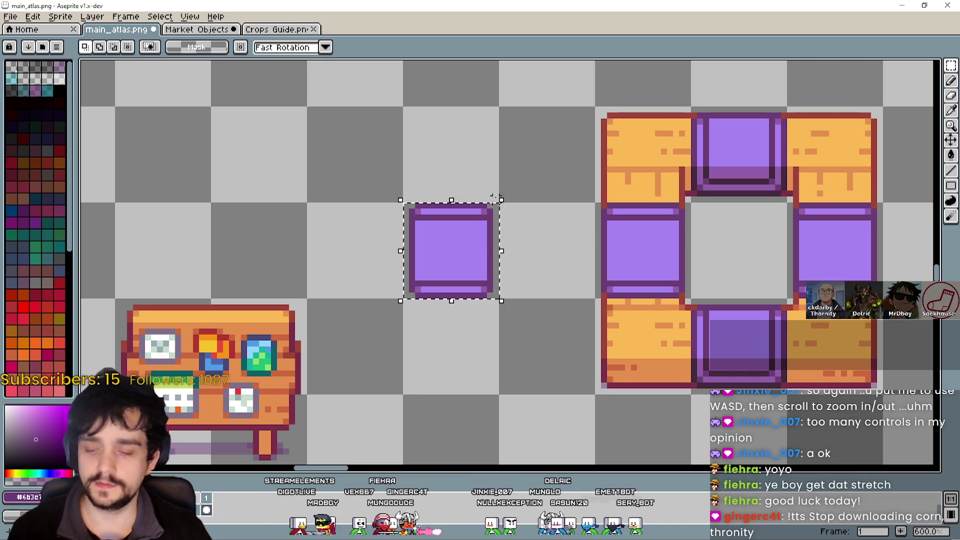
mouse_move(450, 256)
mouse_down()
mouse_move(469, 281)
mouse_move(647, 334)
mouse_move(467, 278)
mouse_move(448, 240)
mouse_up()
mouse_move(507, 188)
mouse_down()
mouse_move(544, 229)
mouse_move(554, 317)
mouse_move(542, 334)
mouse_move(542, 304)
mouse_move(506, 333)
mouse_move(536, 328)
mouse_move(568, 356)
mouse_up()
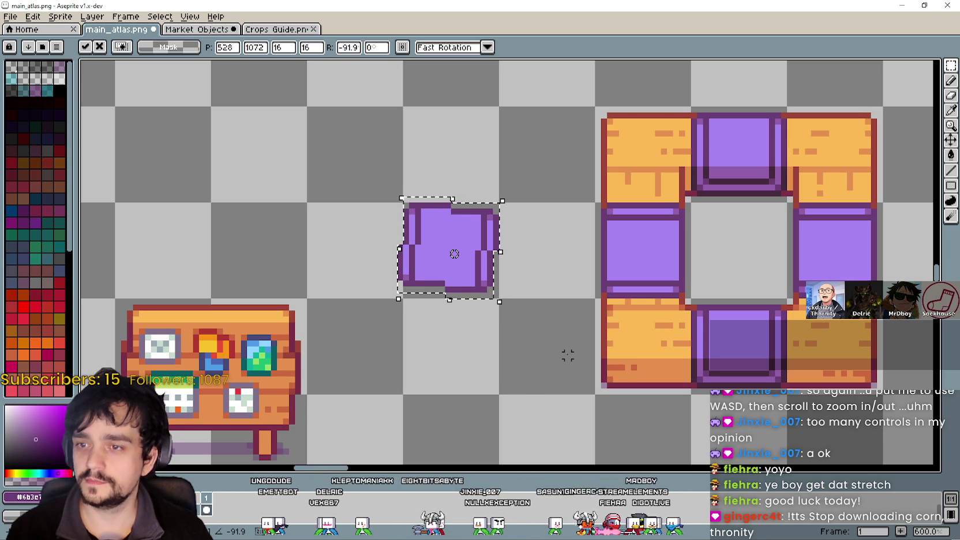
key(Escape)
Move the counter's bottom-middle purple tile directly above the loose purple square.
click(706, 332)
mouse_move(715, 336)
mouse_down()
mouse_move(466, 132)
mouse_move(432, 139)
mouse_up()
scroll(519, 265, up, 2)
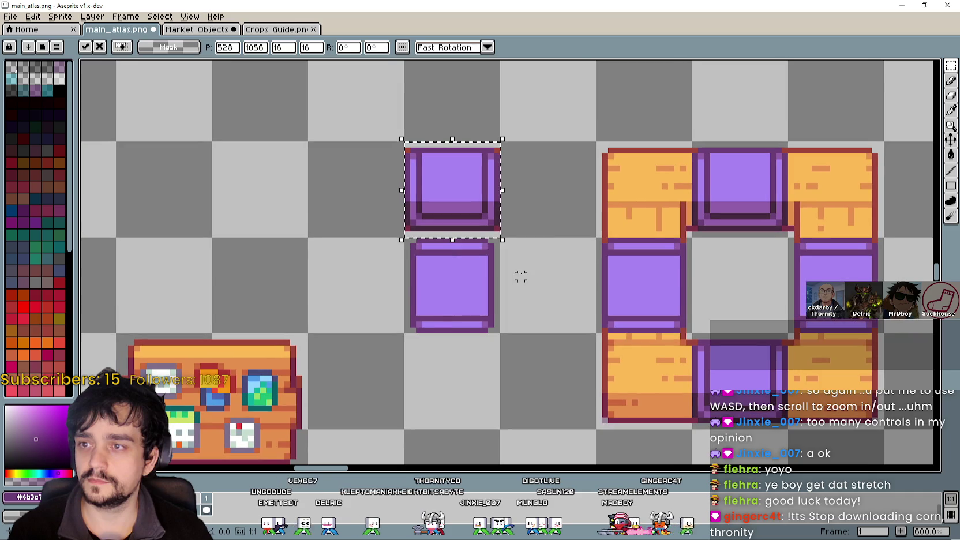
click(602, 196)
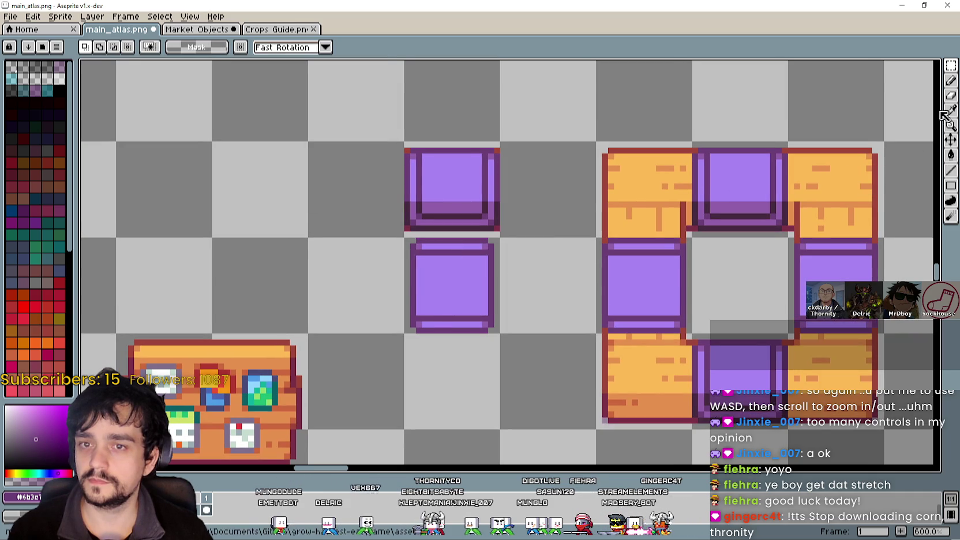
Select the lone purple tile and sample its light purple colour.
click(950, 81)
scroll(465, 160, up, 4)
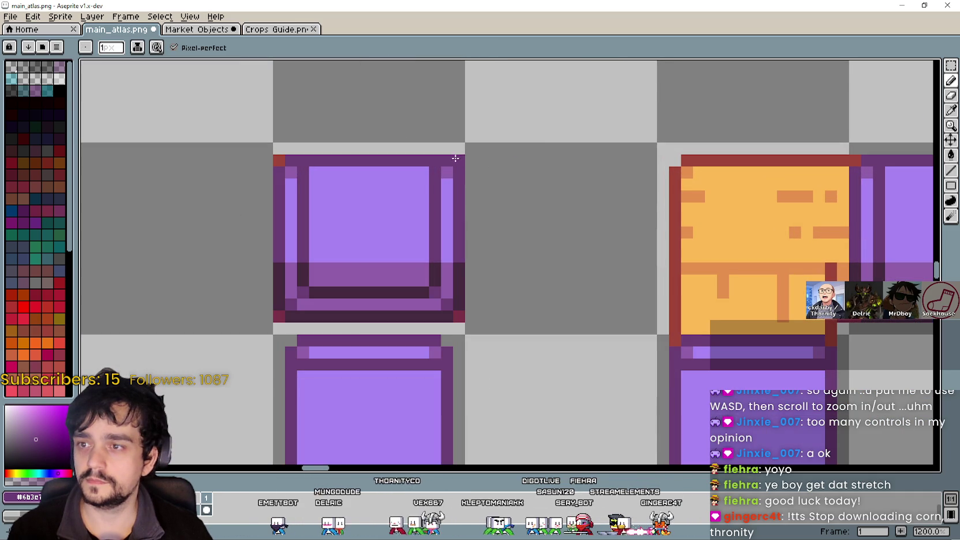
scroll(346, 319, down, 3)
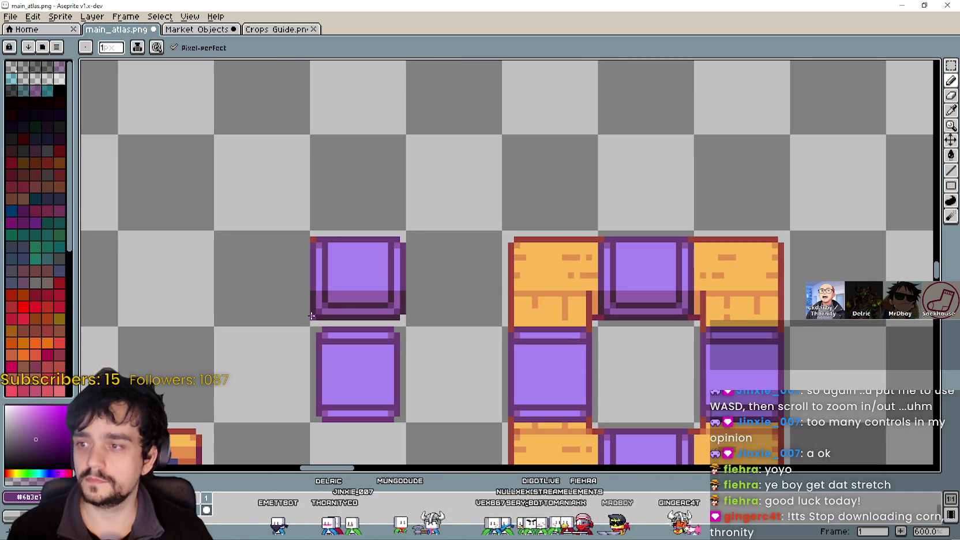
scroll(309, 306, up, 3)
scroll(315, 218, down, 4)
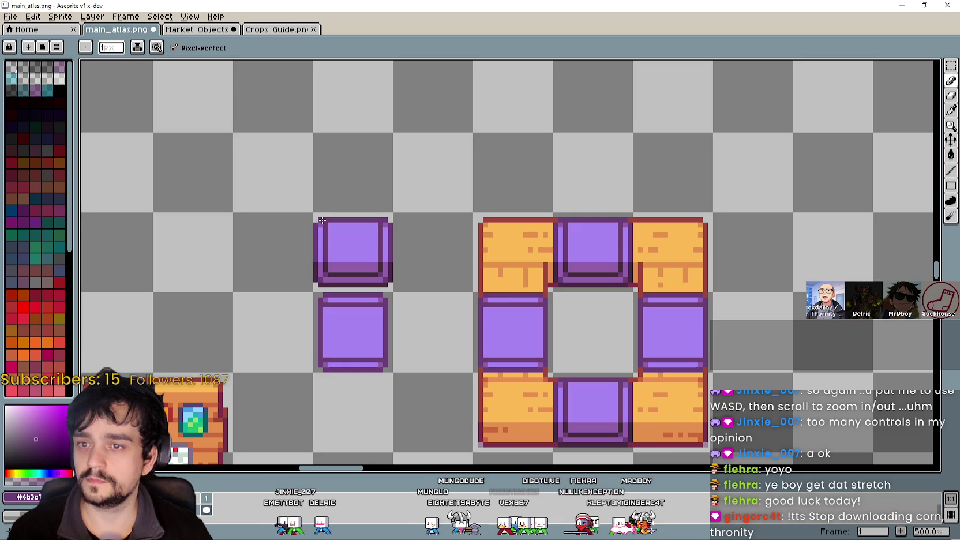
scroll(458, 249, up, 2)
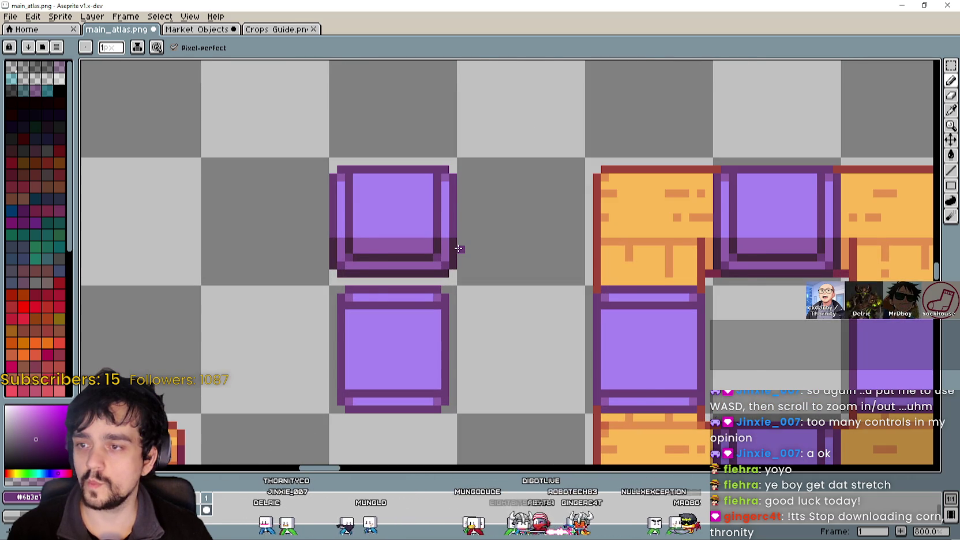
scroll(459, 248, down, 1)
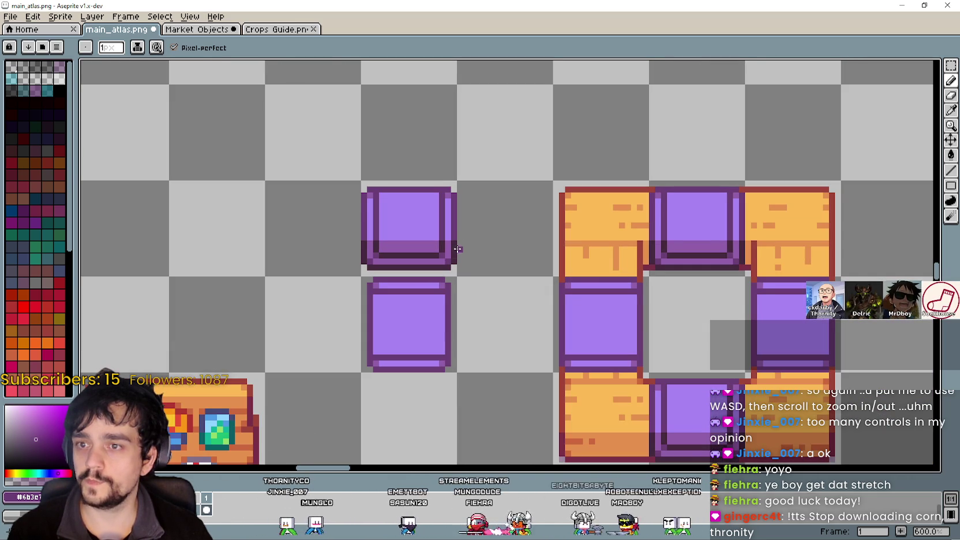
scroll(459, 244, up, 3)
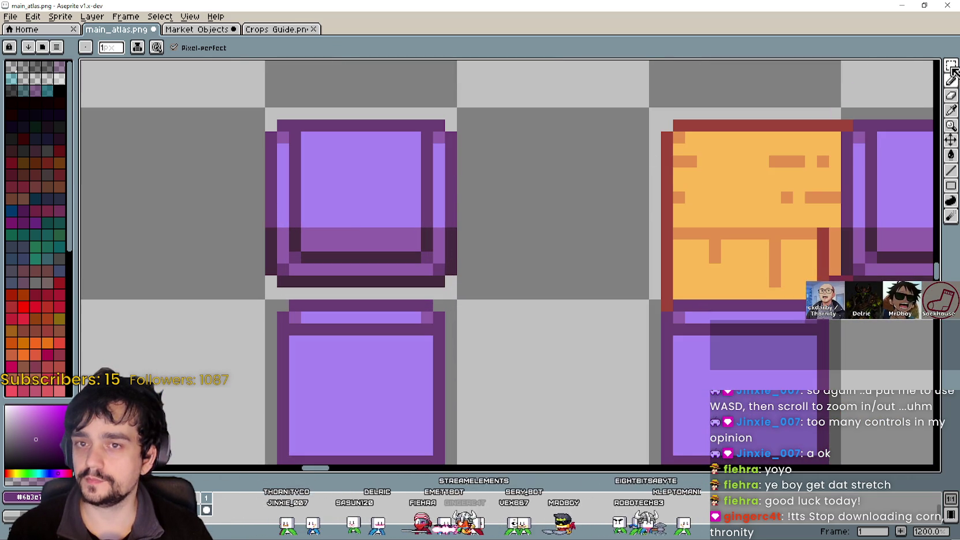
click(951, 65)
drag(392, 196, 427, 191)
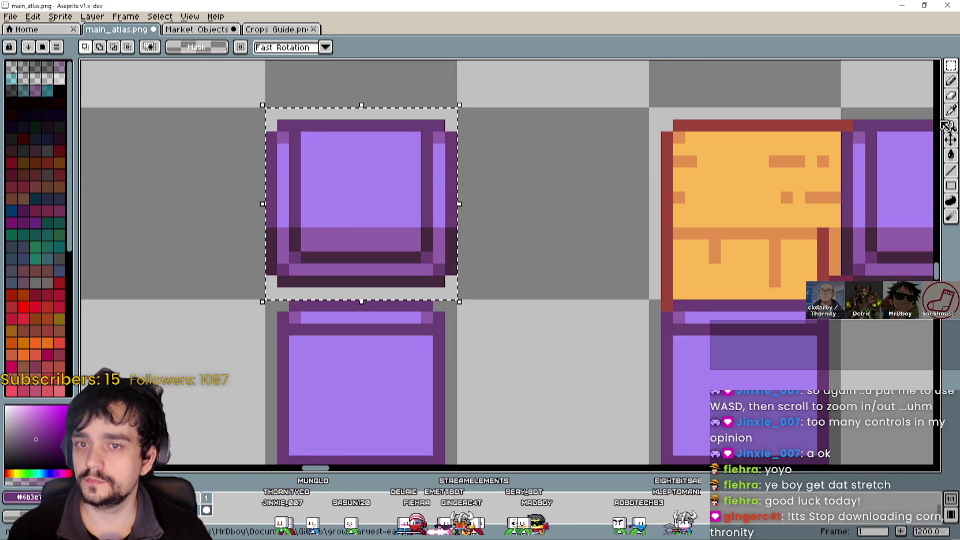
key(i)
scroll(347, 192, up, 1)
click(491, 184)
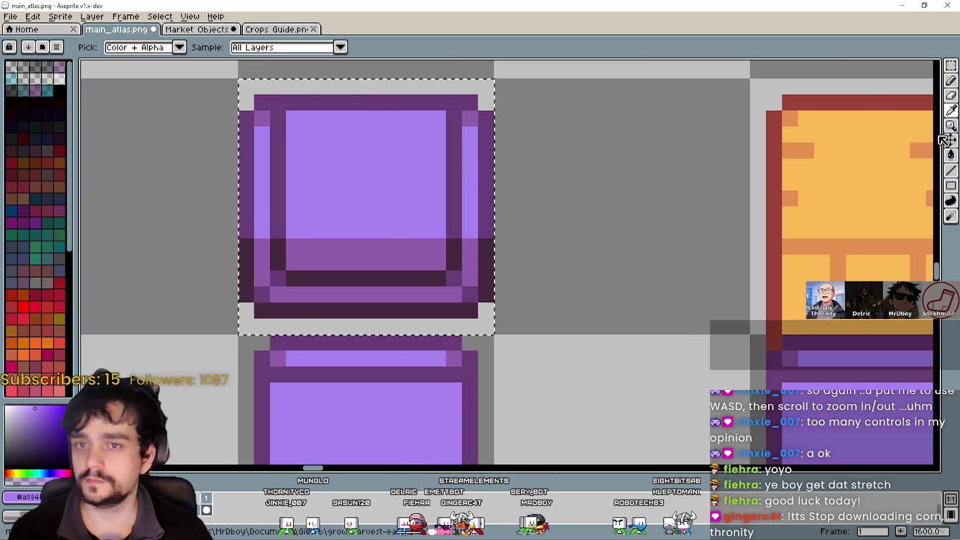
Fill the dark lower-right column, inner lower band, bottom band and left tip light purple.
click(951, 154)
click(463, 261)
click(427, 253)
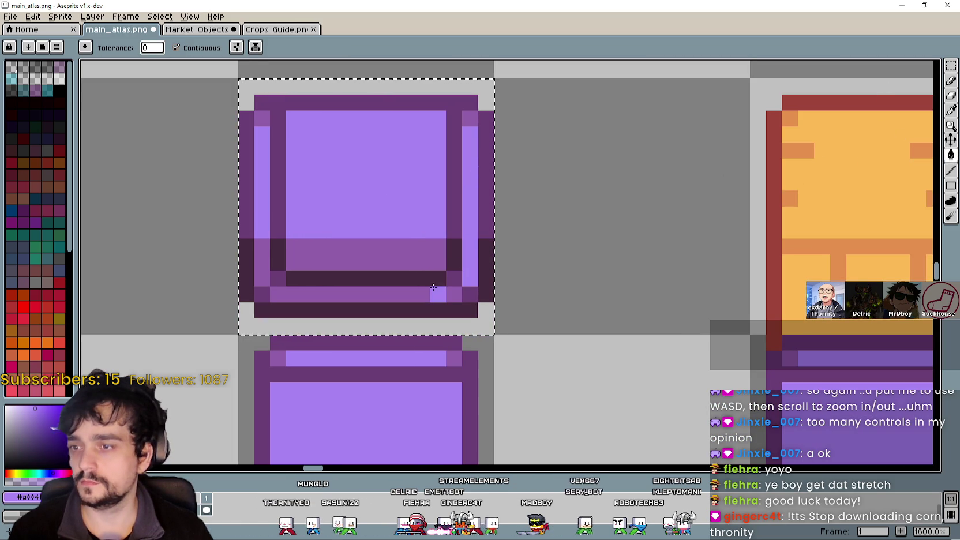
click(347, 294)
click(264, 252)
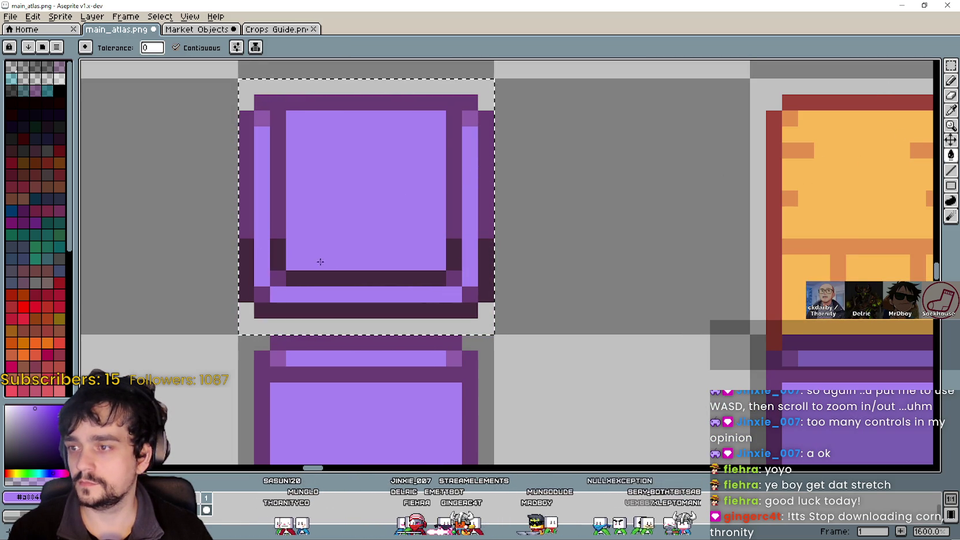
scroll(465, 232, down, 1)
scroll(462, 229, down, 2)
scroll(462, 233, up, 2)
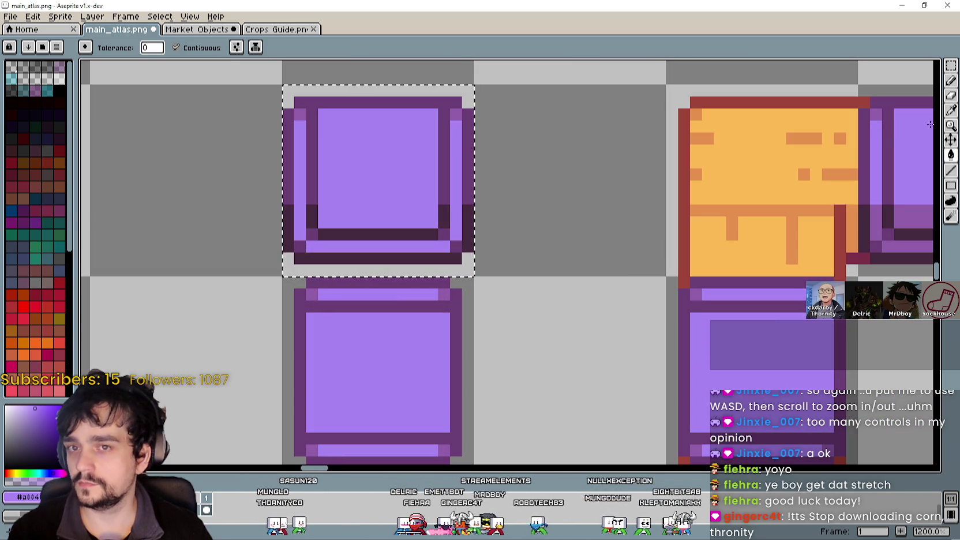
Switch between Eyedropper, Paint Bucket and Pencil to tidy the tile, then deselect.
click(952, 110)
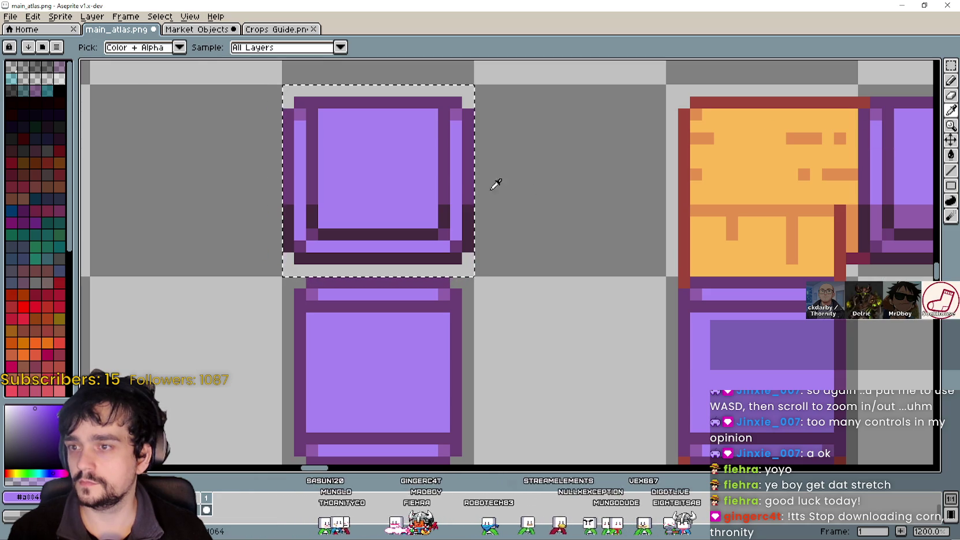
click(951, 155)
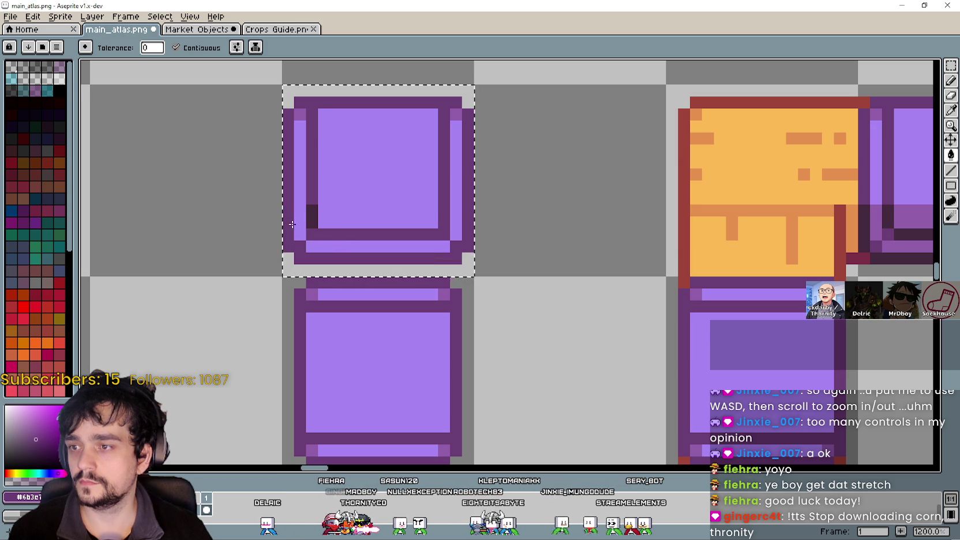
click(951, 110)
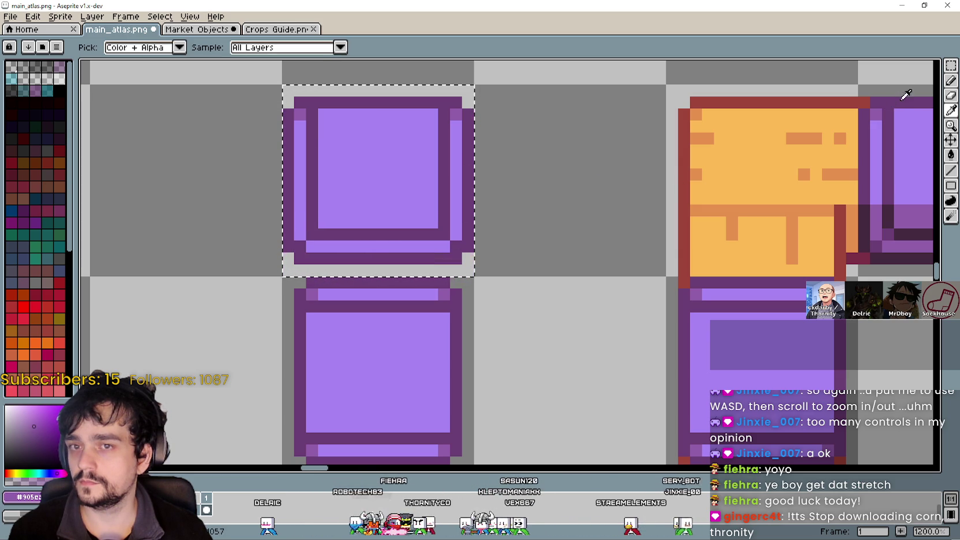
click(951, 81)
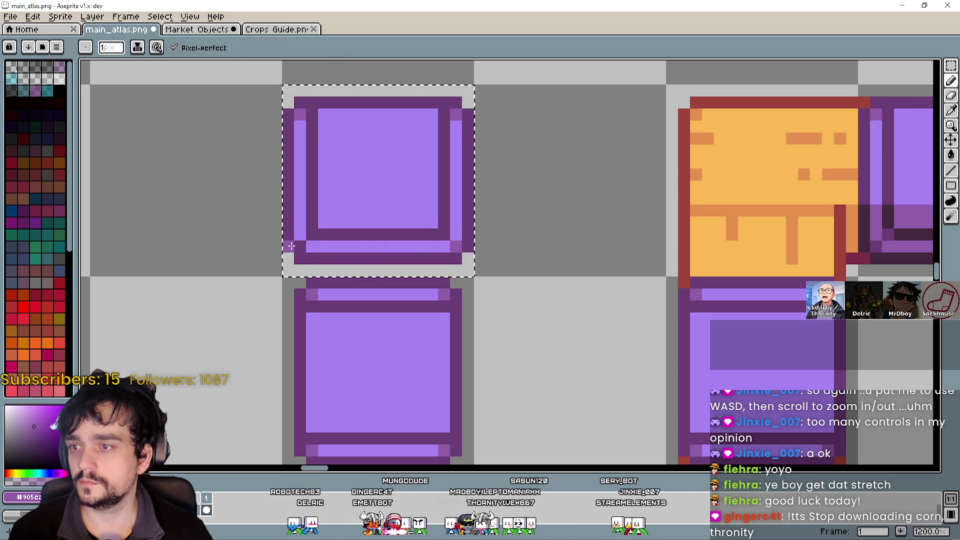
scroll(299, 245, down, 3)
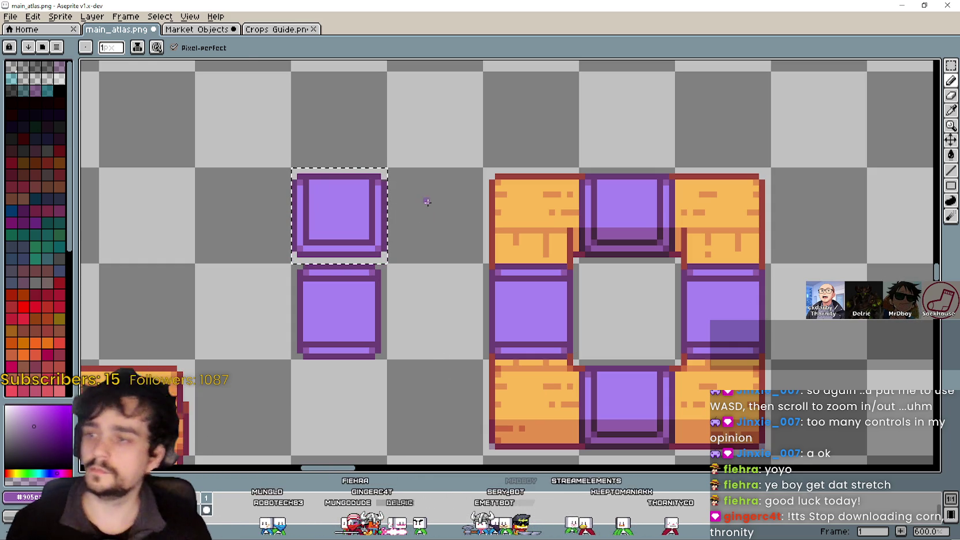
scroll(410, 219, up, 1)
key(ctrl+d)
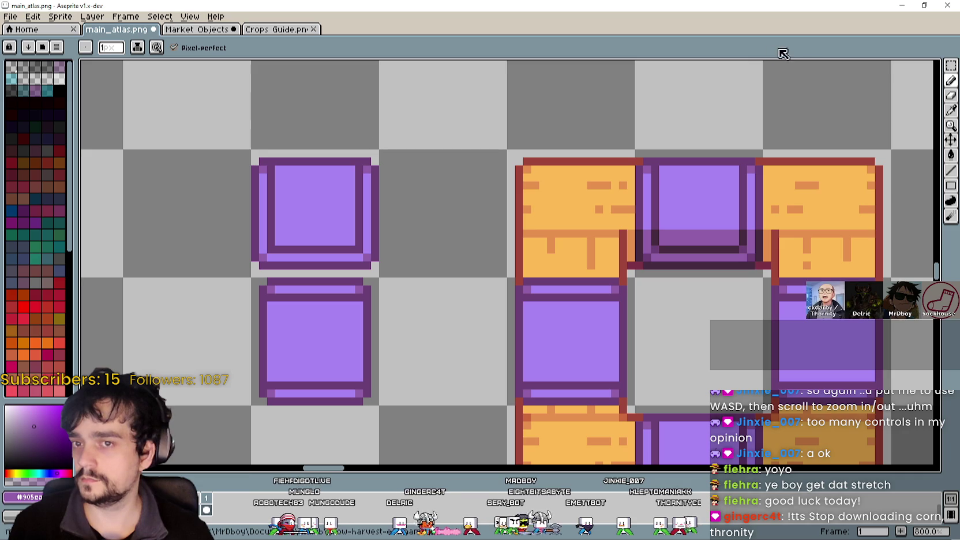
Select the flat purple tile and drag a copy onto the counter.
key(w)
mouse_move(254, 152)
mouse_down()
mouse_move(385, 196)
mouse_move(369, 238)
mouse_move(337, 248)
mouse_up()
click(423, 258)
scroll(417, 232, down, 2)
drag(308, 181, 392, 266)
mouse_move(360, 240)
mouse_down()
mouse_move(496, 239)
mouse_move(511, 232)
mouse_move(508, 218)
mouse_move(518, 241)
mouse_move(521, 228)
mouse_move(513, 230)
mouse_up()
Align the purple tile copy over the counter's top-left corner, commit it, and deselect.
scroll(513, 230, up, 4)
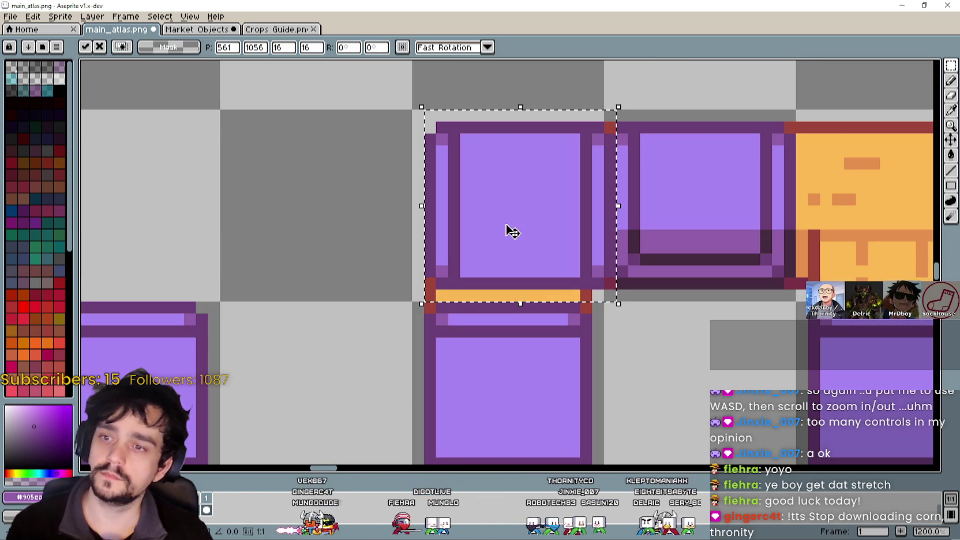
scroll(512, 231, down, 5)
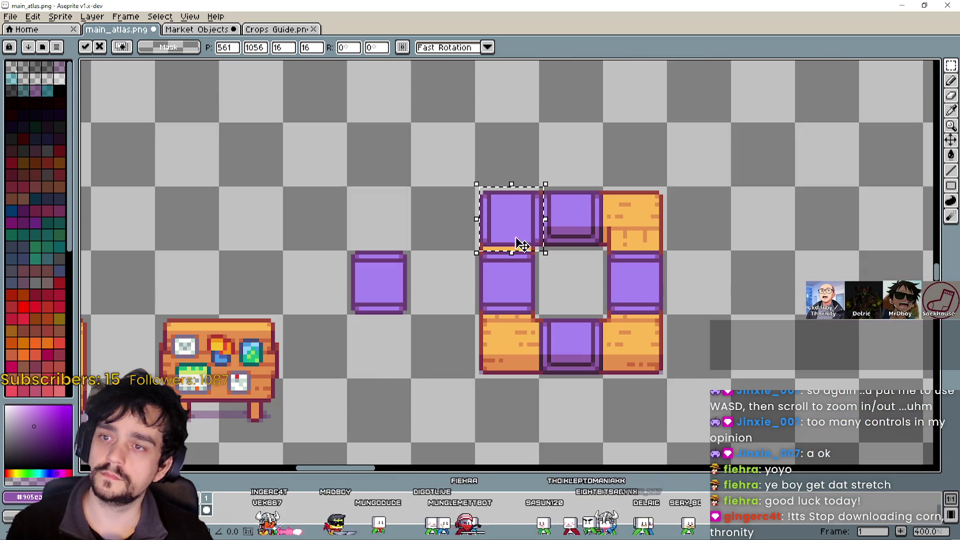
mouse_move(513, 203)
mouse_down()
mouse_move(495, 317)
mouse_move(506, 326)
mouse_move(607, 214)
mouse_move(639, 202)
mouse_move(561, 287)
mouse_move(481, 225)
mouse_move(486, 191)
mouse_move(512, 198)
mouse_move(514, 218)
mouse_move(514, 206)
mouse_up()
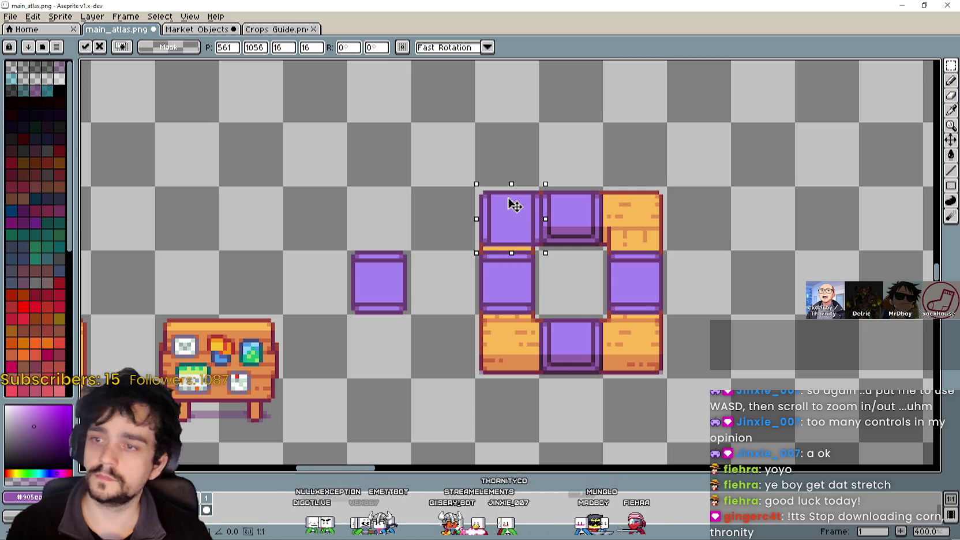
scroll(515, 206, up, 2)
scroll(505, 217, up, 1)
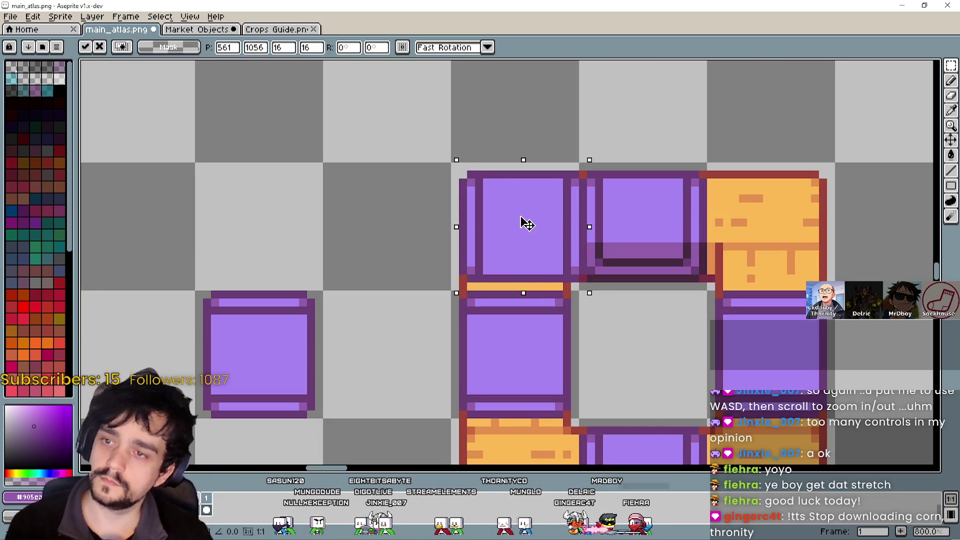
scroll(523, 220, down, 1)
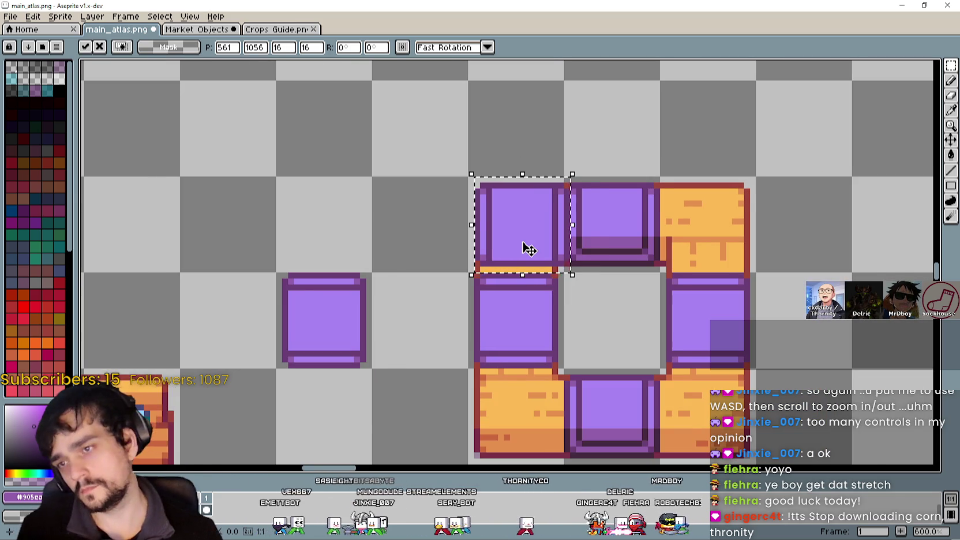
scroll(525, 243, down, 1)
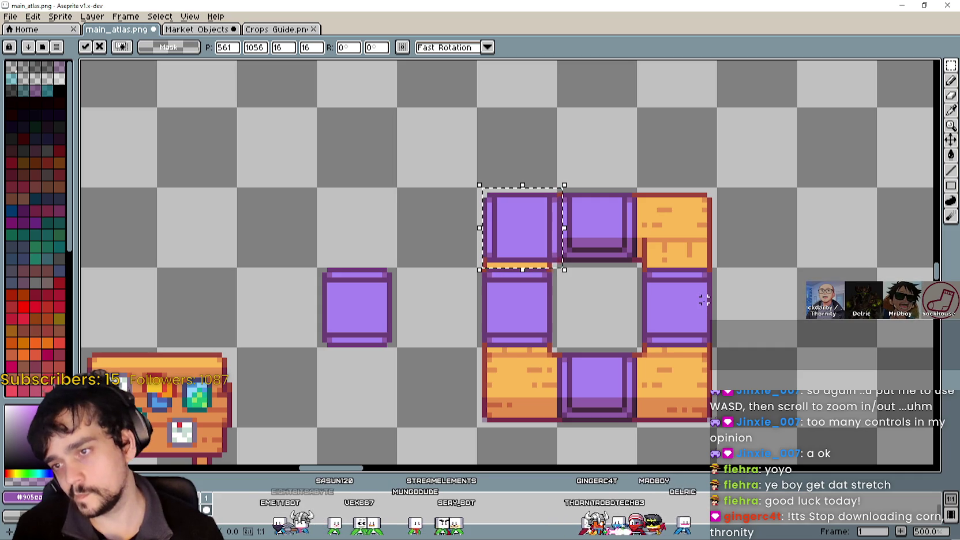
drag(534, 232, 352, 233)
key(Return)
key(ctrl+d)
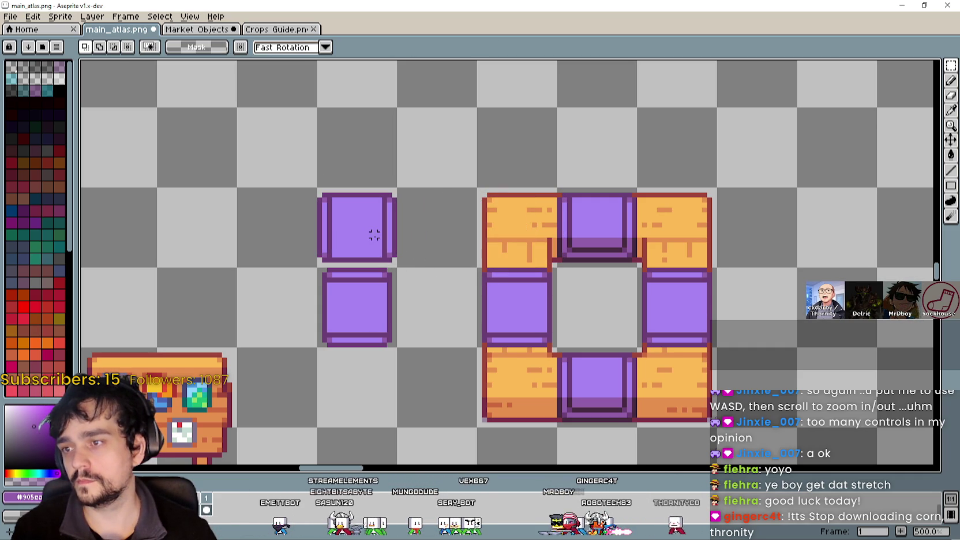
Place another purple tile copy over the top-right corner and commit it.
drag(377, 243, 544, 240)
key(Return)
mouse_move(394, 262)
mouse_down()
mouse_move(339, 203)
mouse_move(686, 221)
mouse_move(664, 208)
mouse_up()
key(Return)
drag(615, 329, 594, 277)
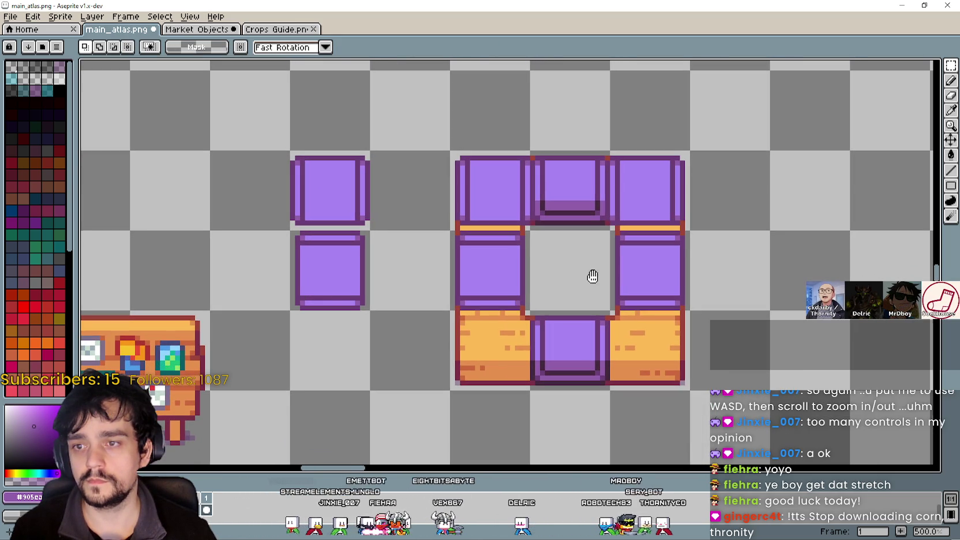
scroll(596, 276, down, 1)
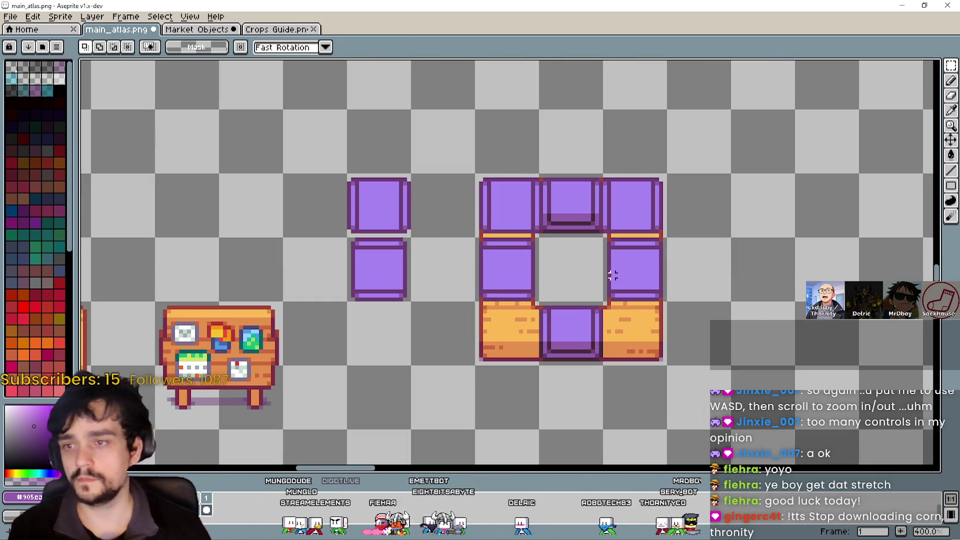
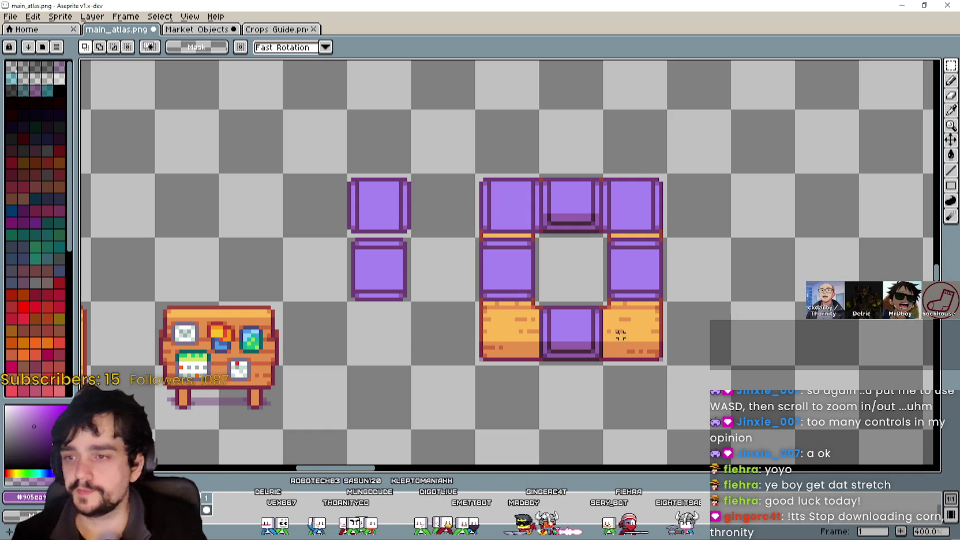
Undo the pasted purple tiles and clear the selection, restoring the orange top corners.
scroll(609, 327, down, 2)
scroll(625, 333, up, 1)
scroll(624, 334, up, 1)
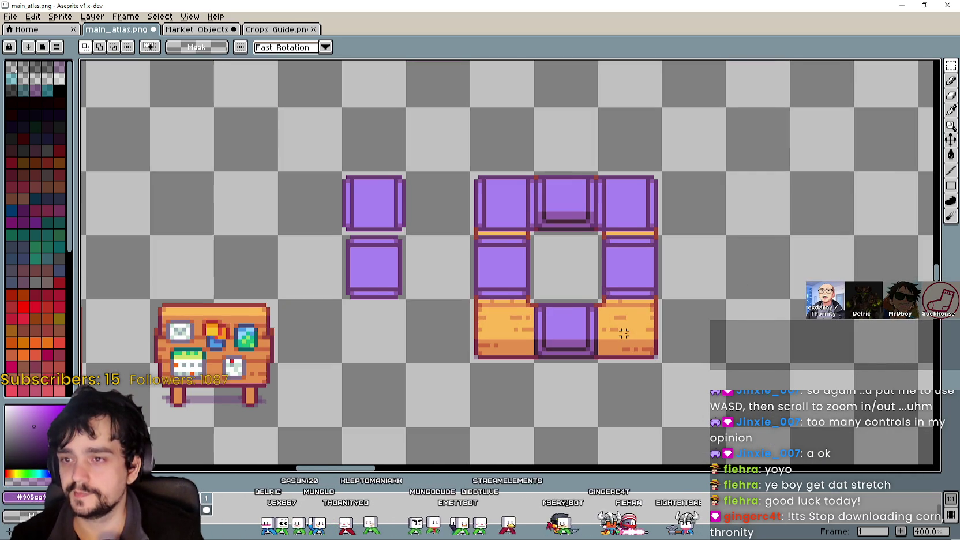
scroll(622, 296, down, 2)
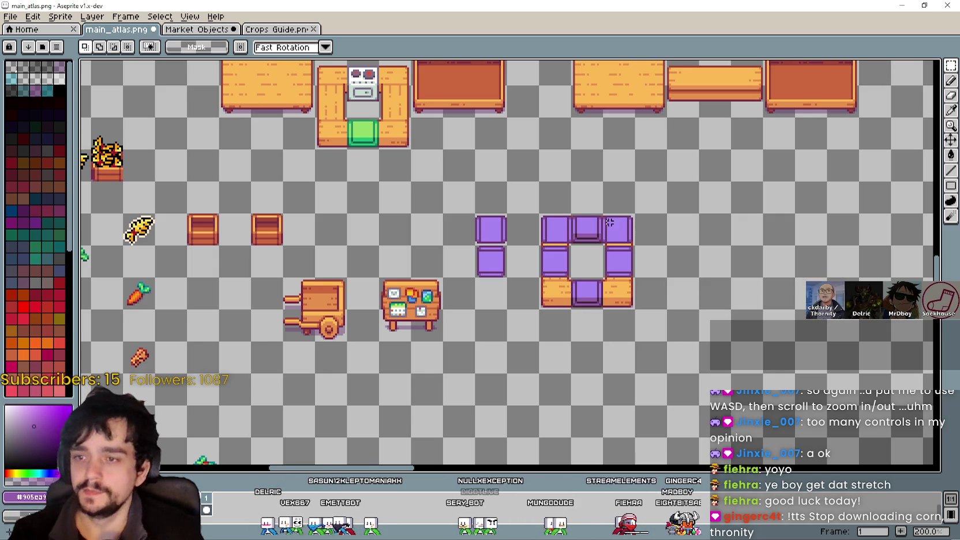
scroll(609, 222, up, 3)
key(ctrl+z)
key(ctrl+z)
key(ctrl+z)
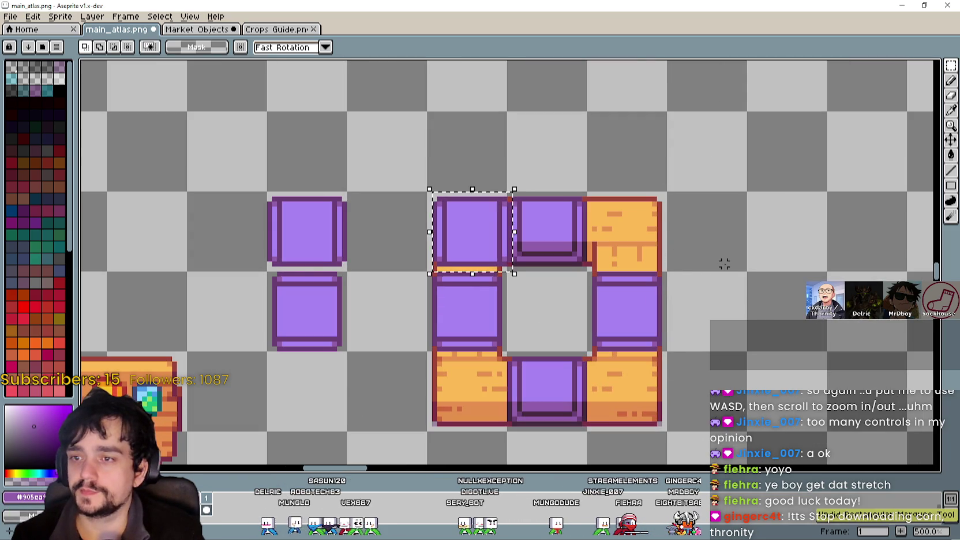
scroll(725, 266, down, 2)
key(ctrl+d)
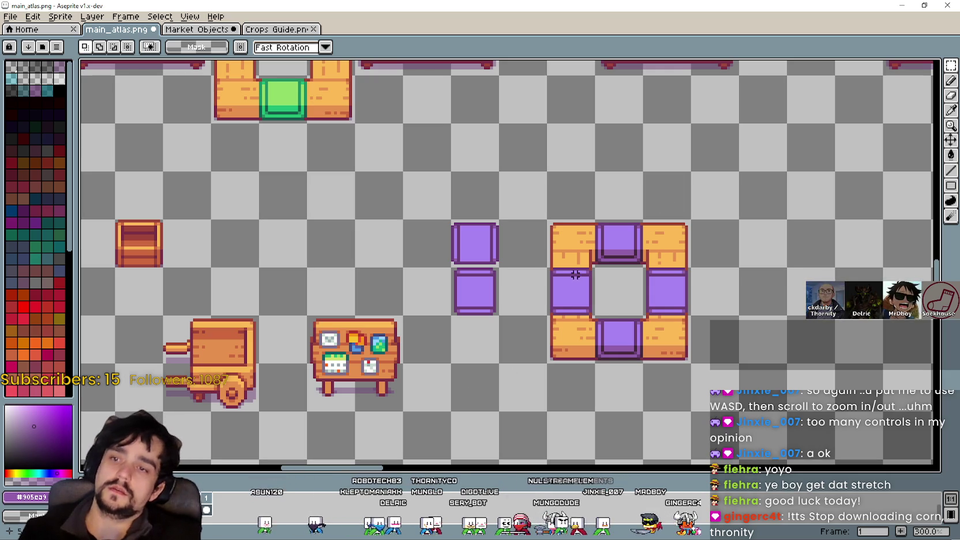
Shift the frame's right column one tile right and raise its top row one tile.
mouse_move(602, 310)
mouse_down()
mouse_move(437, 376)
mouse_move(576, 354)
mouse_up()
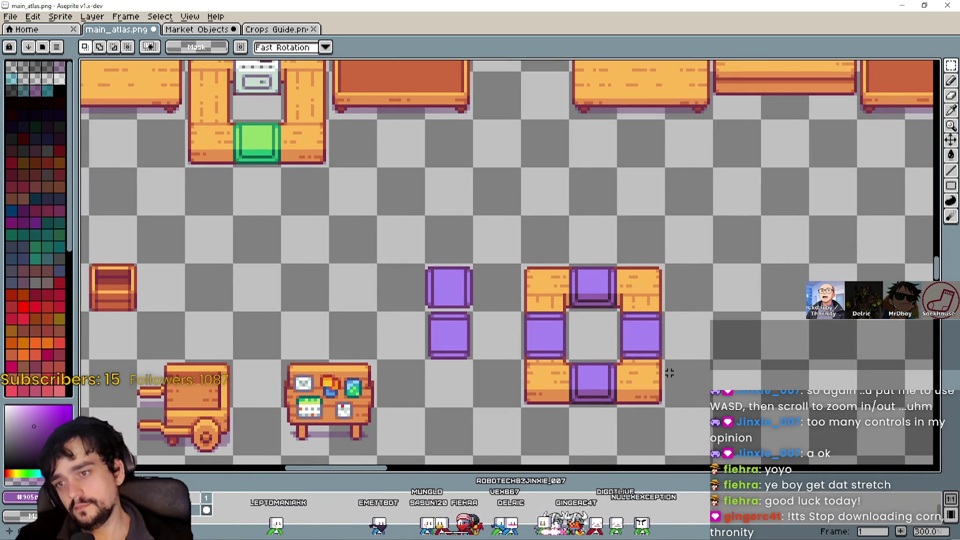
click(643, 378)
drag(628, 348, 679, 336)
key(ctrl+d)
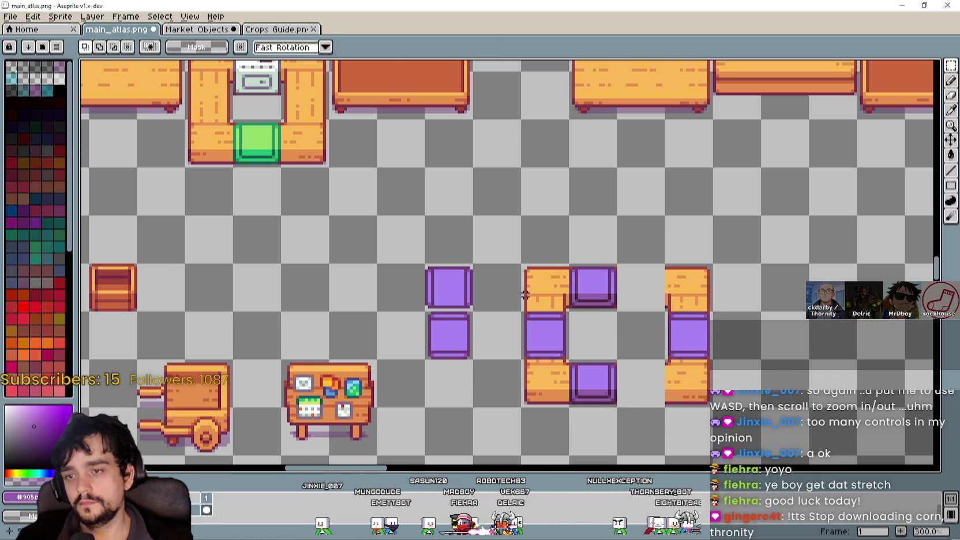
mouse_move(543, 283)
mouse_down()
mouse_move(709, 305)
mouse_move(653, 264)
mouse_up()
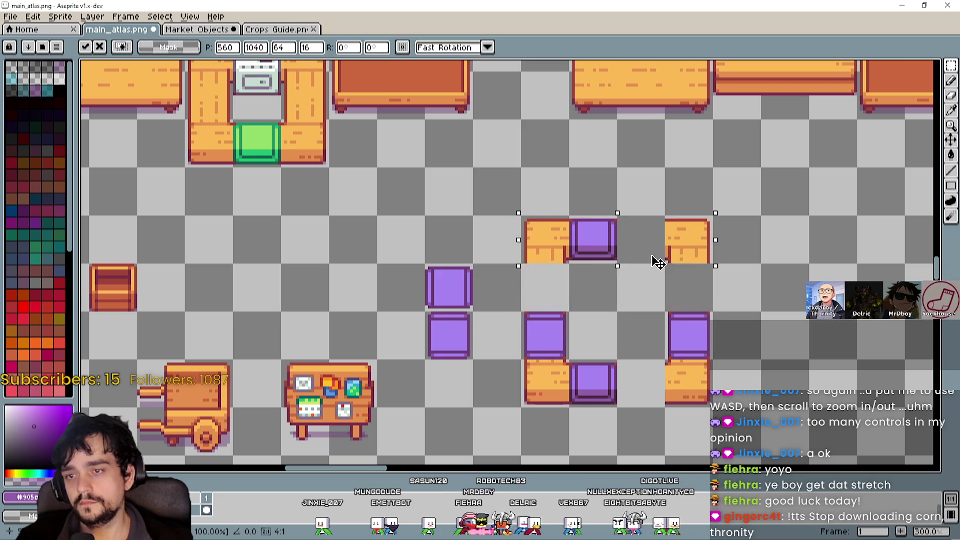
Commit the raised top row and copy a purple edge tile into the row gaps.
key(ctrl+d)
drag(572, 219, 633, 270)
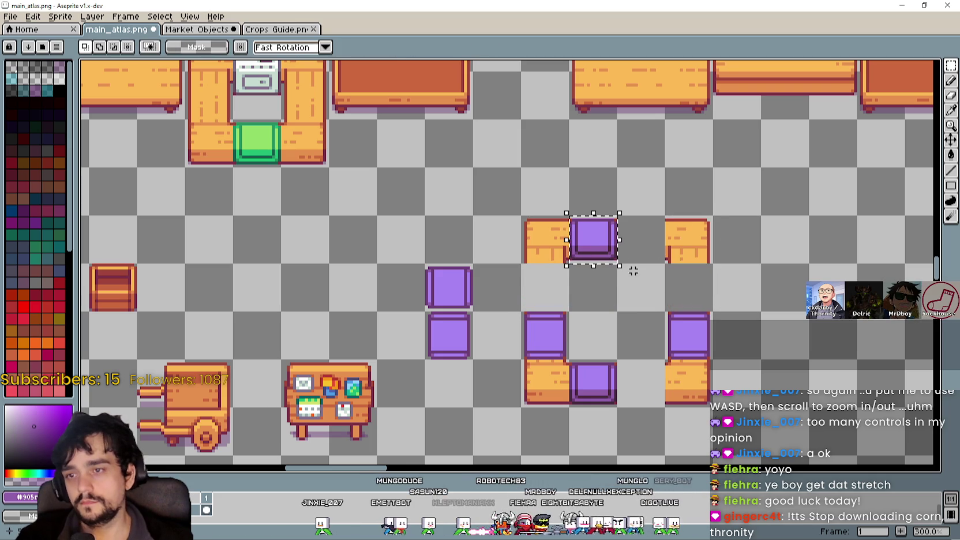
click(580, 242)
mouse_move(580, 242)
mouse_down()
mouse_move(648, 242)
mouse_move(656, 429)
mouse_move(658, 381)
mouse_up()
key(ctrl+d)
Copy purple edge tiles into the left and right column gaps of the ring.
mouse_move(540, 346)
mouse_down()
mouse_move(562, 355)
mouse_move(546, 338)
mouse_move(550, 297)
mouse_move(542, 297)
mouse_move(568, 361)
mouse_up()
mouse_move(533, 323)
mouse_down()
mouse_move(580, 326)
mouse_move(677, 264)
mouse_up()
key(ctrl+d)
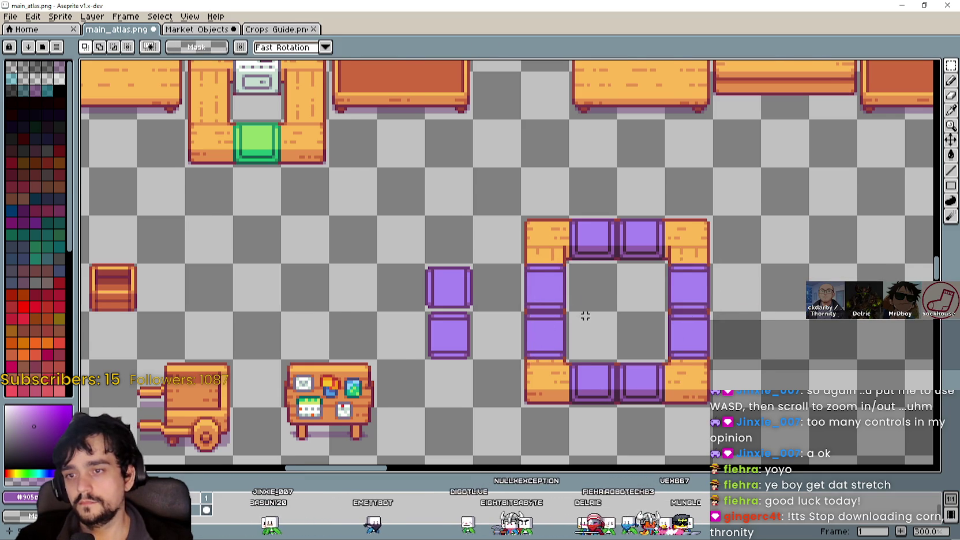
scroll(586, 314, down, 1)
scroll(543, 351, up, 4)
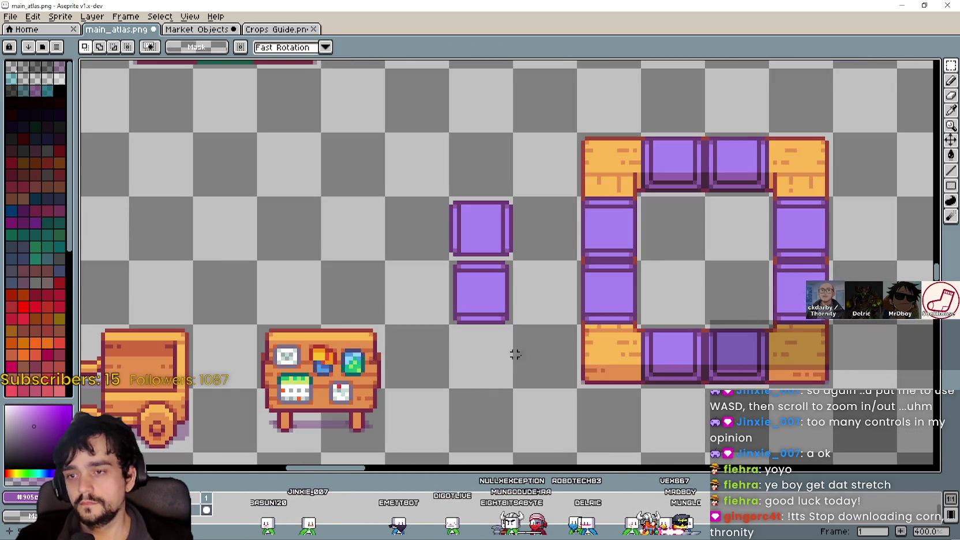
scroll(607, 386, down, 2)
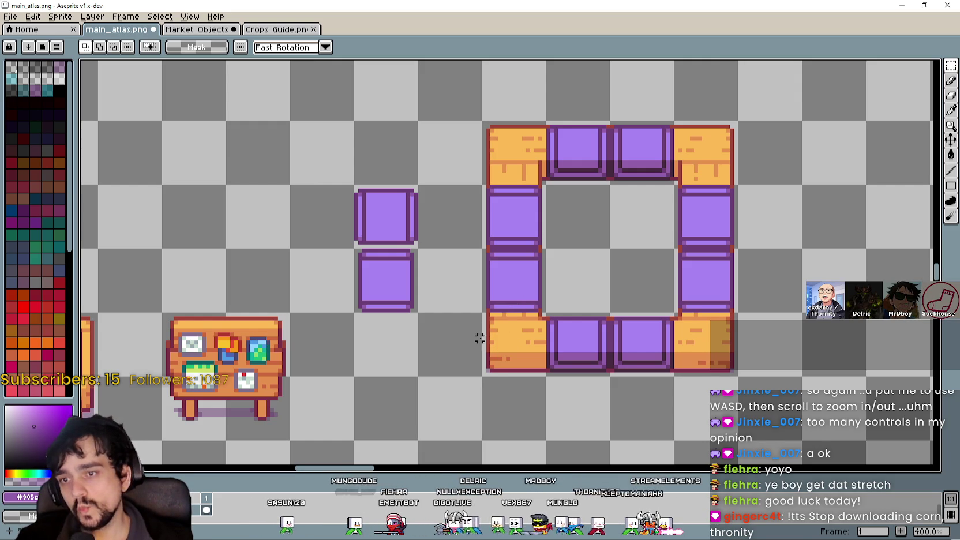
Look over the finished 4×4 ring, selecting and then deselecting the frame.
mouse_move(489, 318)
mouse_down()
mouse_move(500, 365)
mouse_move(733, 254)
mouse_move(734, 124)
mouse_up()
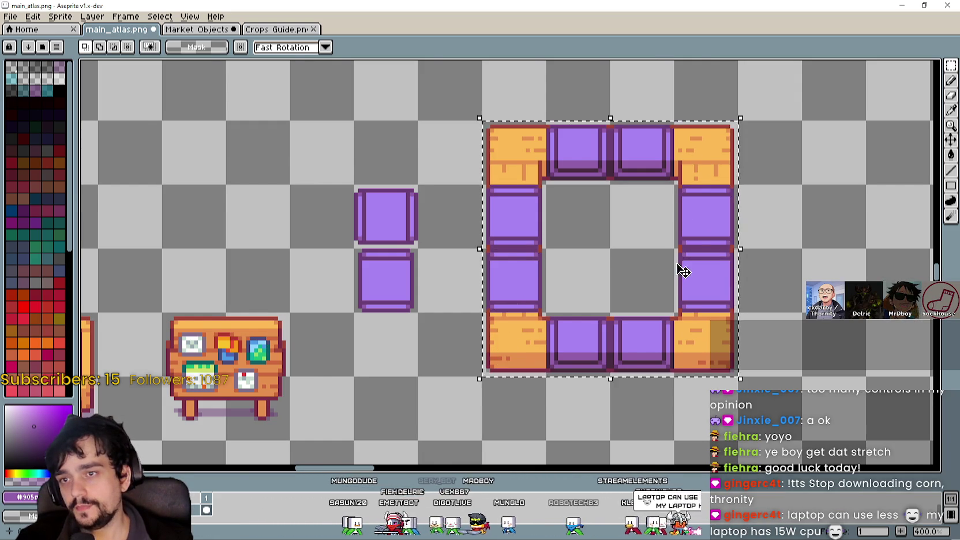
scroll(681, 266, down, 1)
click(560, 225)
scroll(564, 228, up, 2)
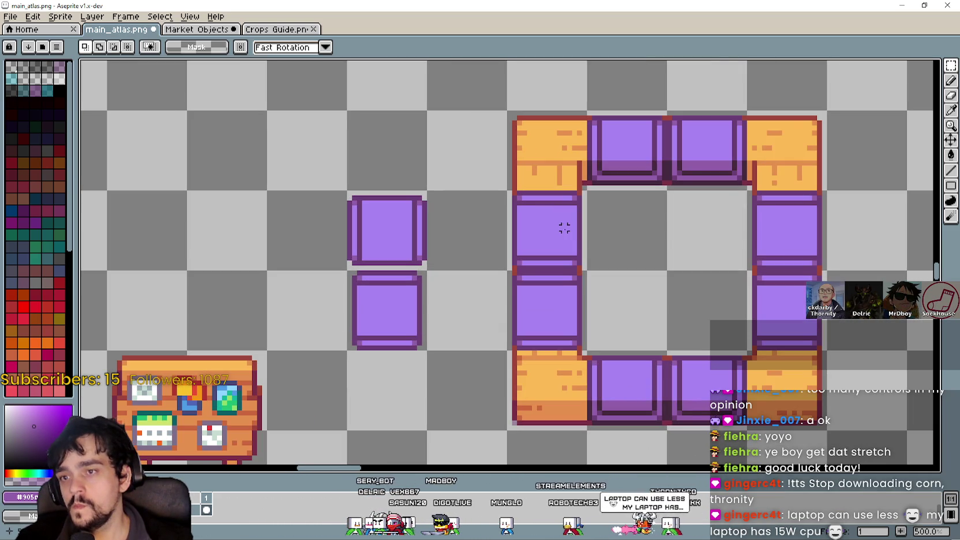
scroll(649, 258, right, 3)
scroll(681, 366, down, 1)
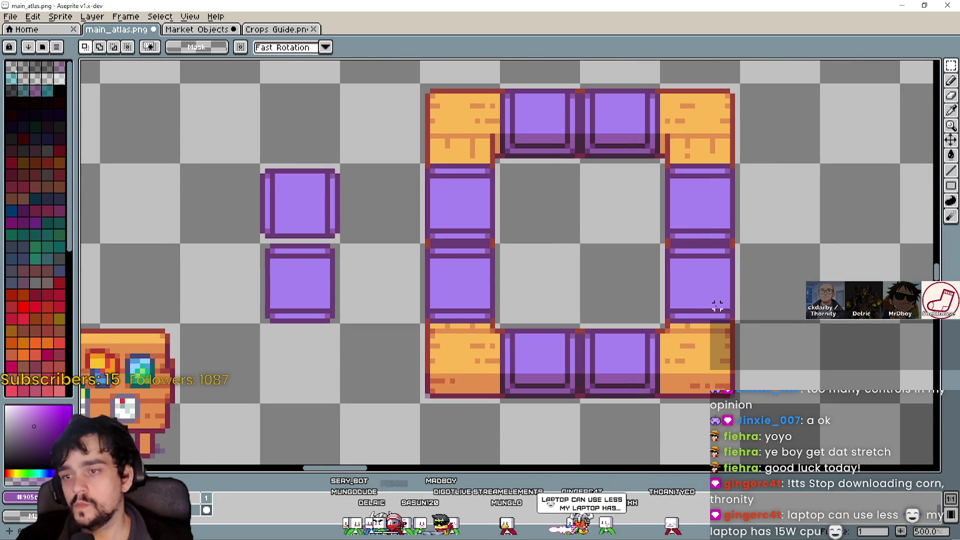
scroll(714, 300, up, 1)
scroll(714, 289, down, 4)
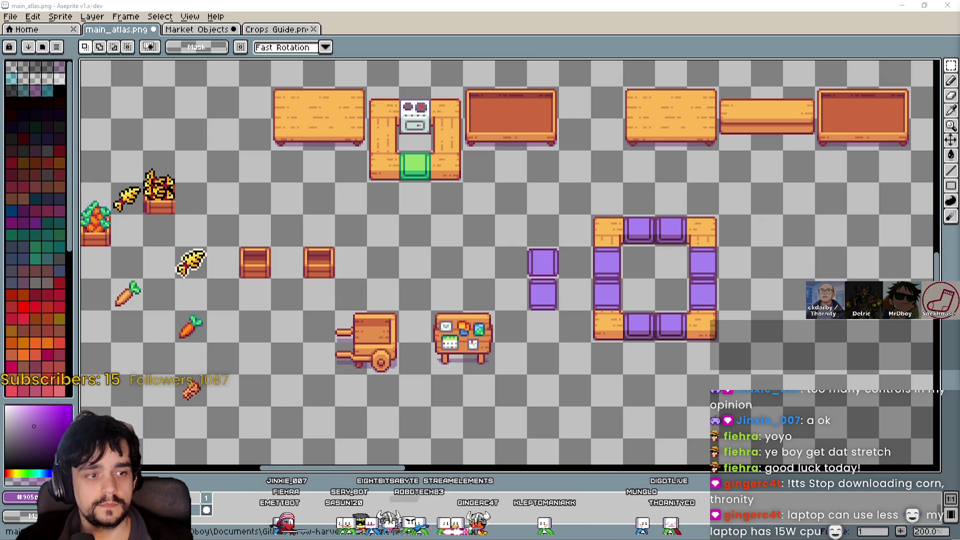
scroll(555, 266, up, 1)
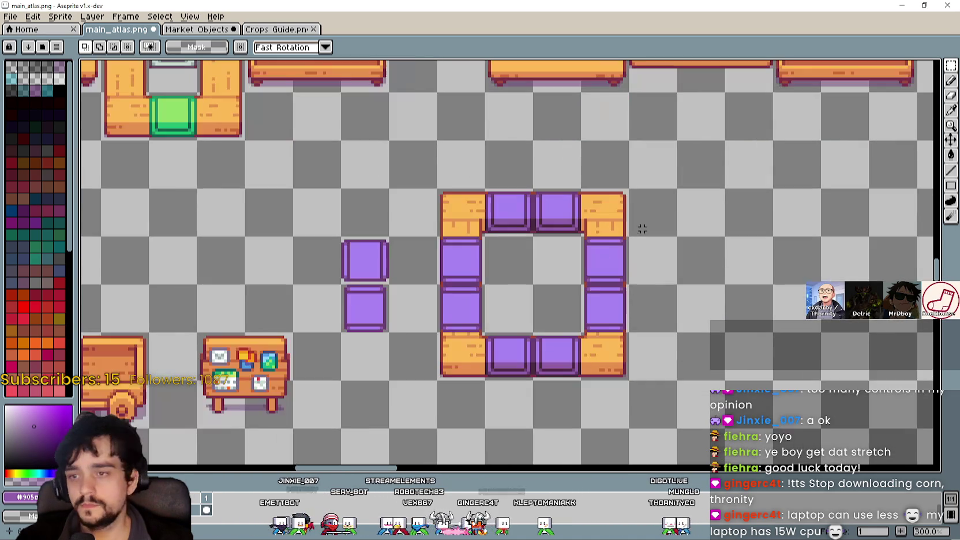
mouse_move(625, 378)
mouse_down()
mouse_move(487, 219)
mouse_move(439, 191)
mouse_up()
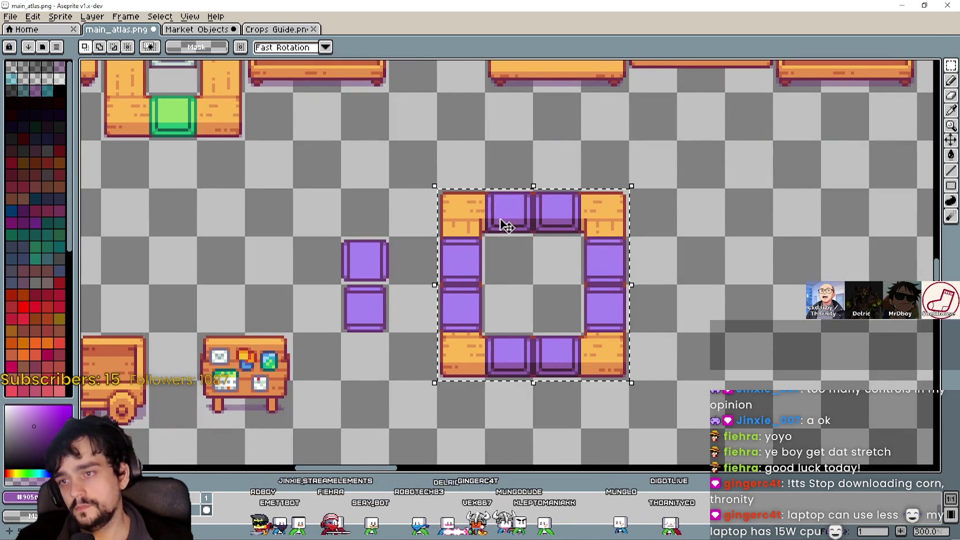
key(ctrl+d)
drag(784, 309, 632, 282)
scroll(540, 285, down, 1)
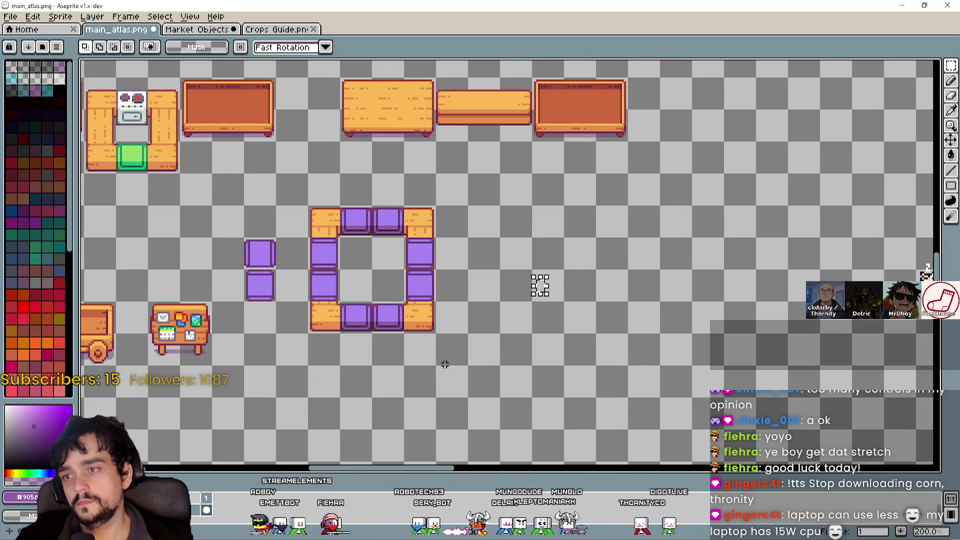
drag(540, 285, 662, 322)
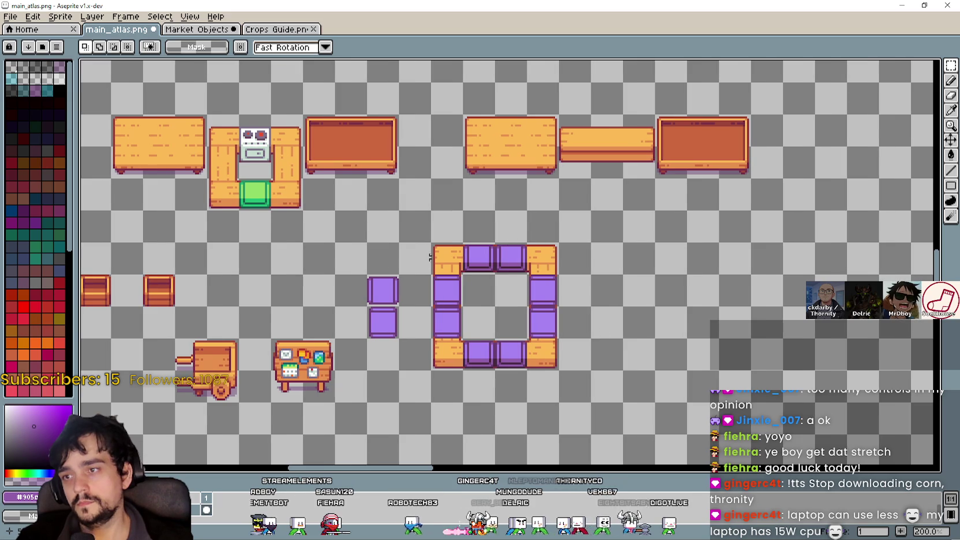
drag(562, 285, 472, 262)
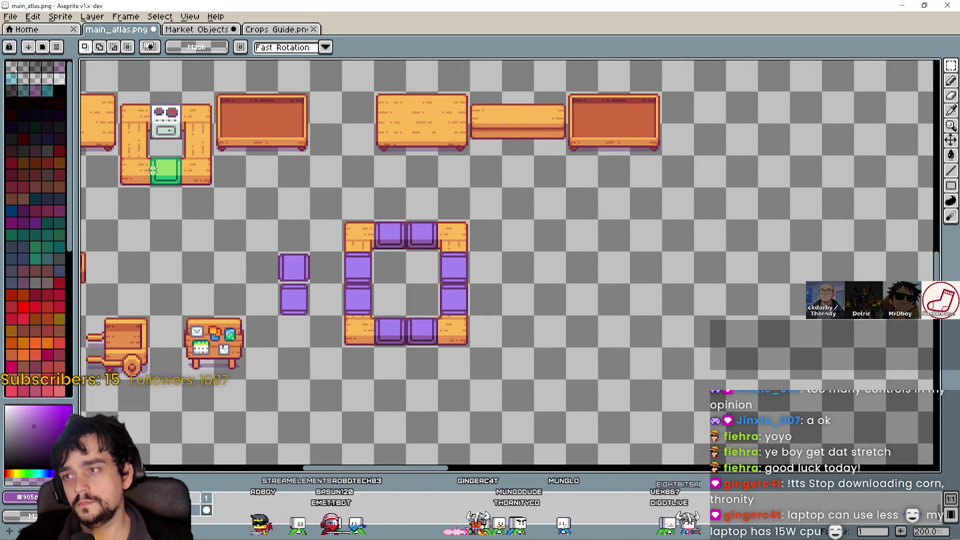
drag(116, 90, 153, 190)
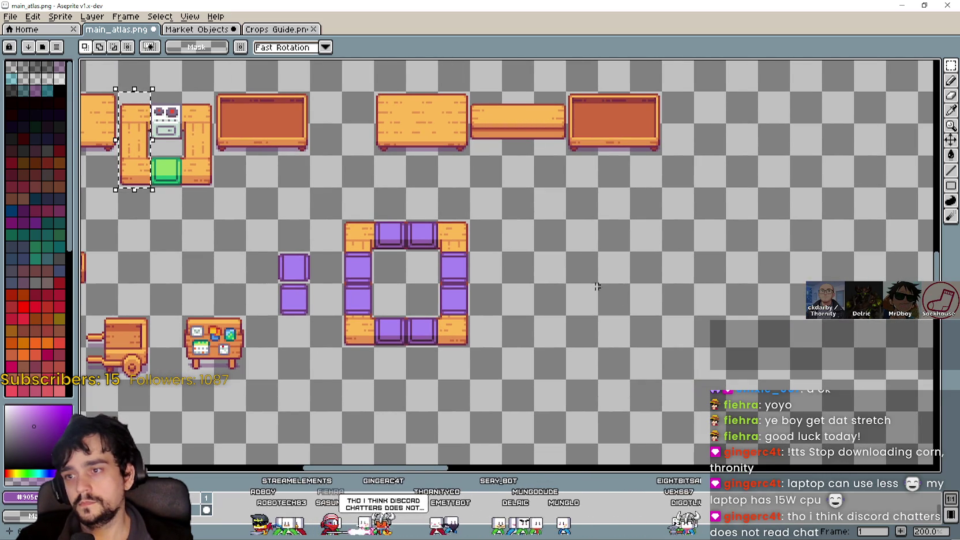
key(ctrl+v)
mouse_move(515, 102)
mouse_down()
mouse_move(503, 256)
mouse_move(472, 223)
mouse_up()
key(Return)
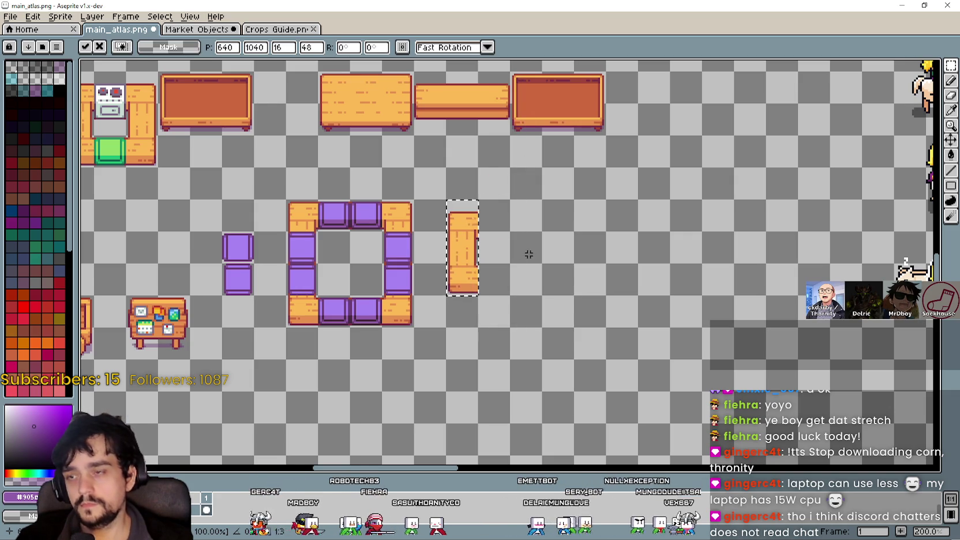
key(ctrl+z)
drag(533, 230, 638, 272)
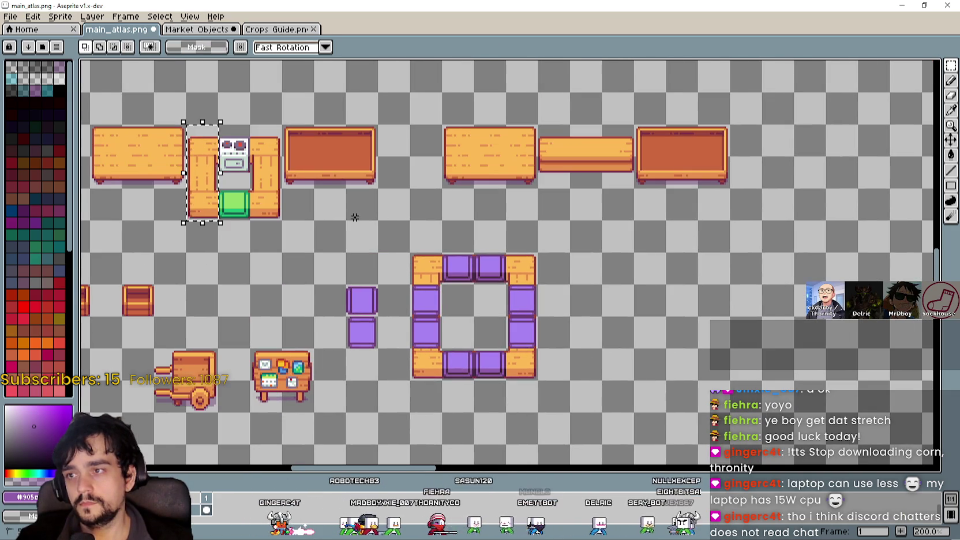
scroll(381, 242, up, 1)
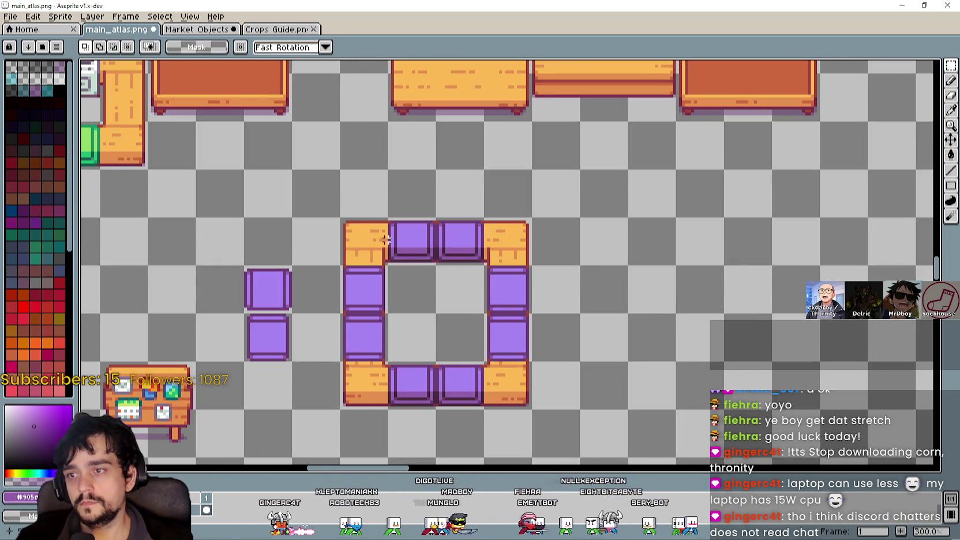
mouse_move(340, 219)
mouse_down()
mouse_move(438, 267)
mouse_move(532, 410)
mouse_up()
click(485, 287)
Place a duplicate of the counter frame just to the right of the original.
mouse_move(486, 287)
mouse_down()
mouse_move(678, 285)
mouse_move(542, 226)
mouse_up()
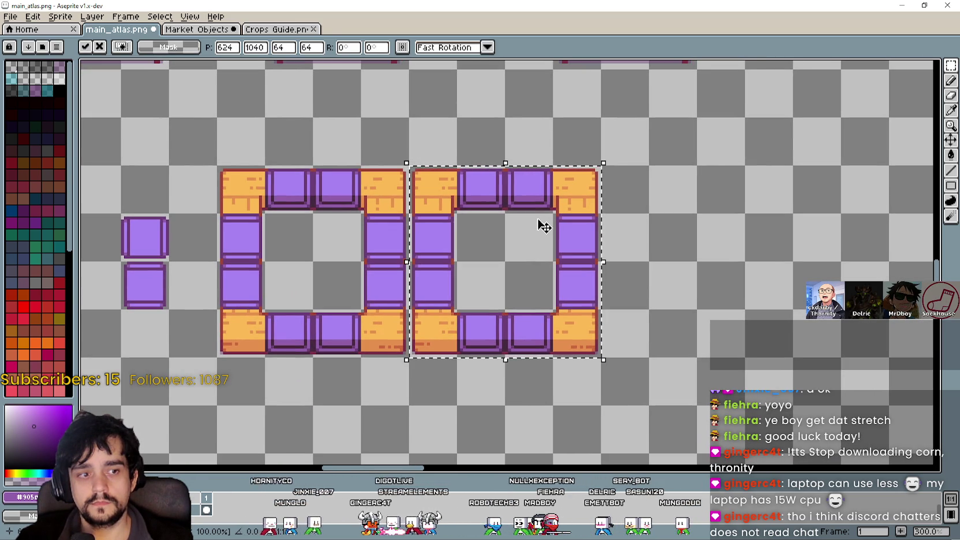
drag(412, 274, 461, 274)
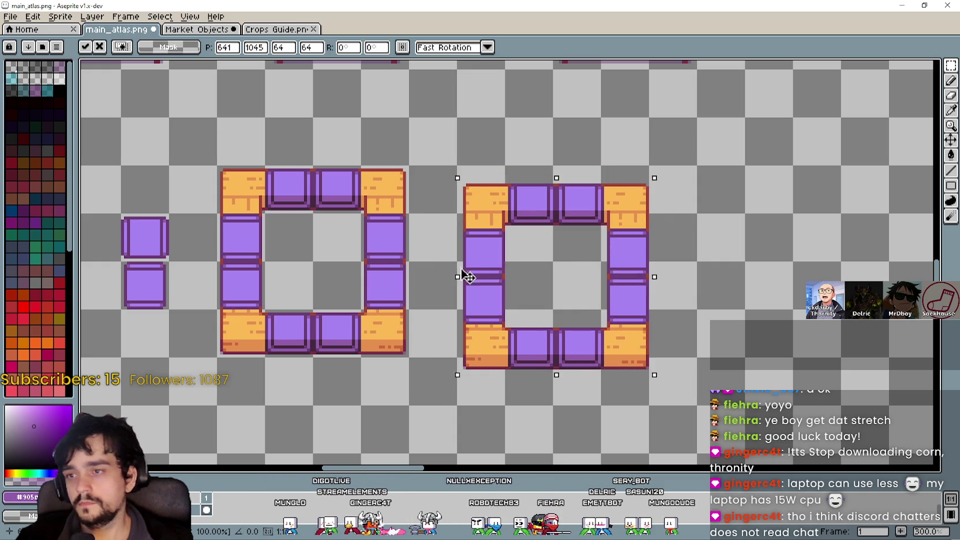
click(696, 248)
Erase the copy's two middle tile rows.
drag(629, 251, 468, 240)
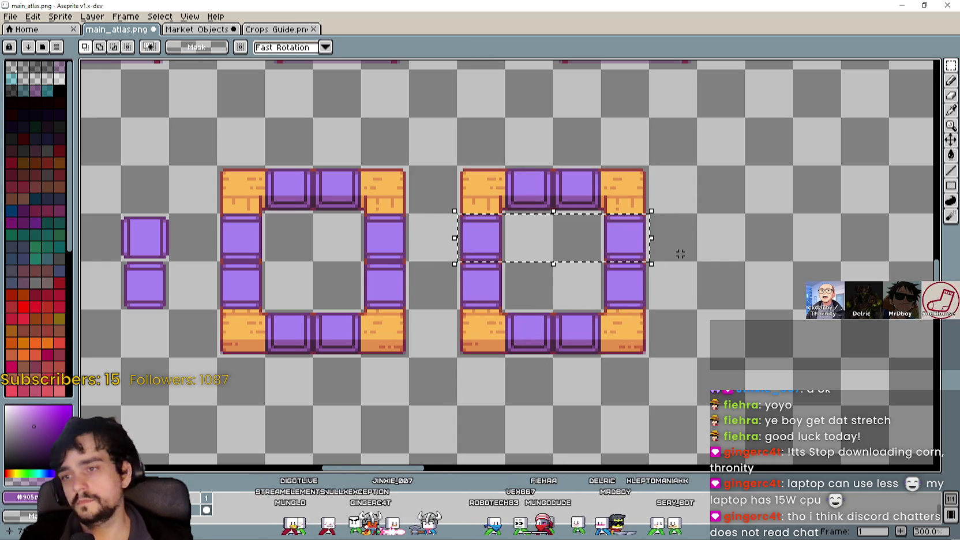
key(Delete)
mouse_move(632, 278)
mouse_down()
mouse_move(579, 278)
mouse_move(509, 261)
mouse_up()
key(Delete)
Delete the copy's remaining top and bottom purple tiles, leaving the four orange corners.
drag(546, 198, 564, 204)
key(Delete)
drag(548, 319, 563, 323)
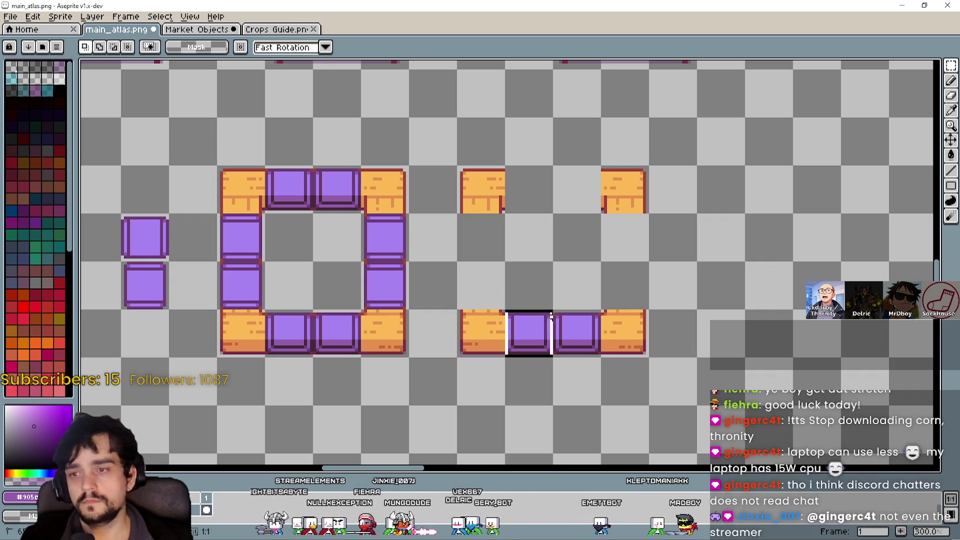
key(Delete)
drag(562, 259, 608, 283)
scroll(611, 289, up, 1)
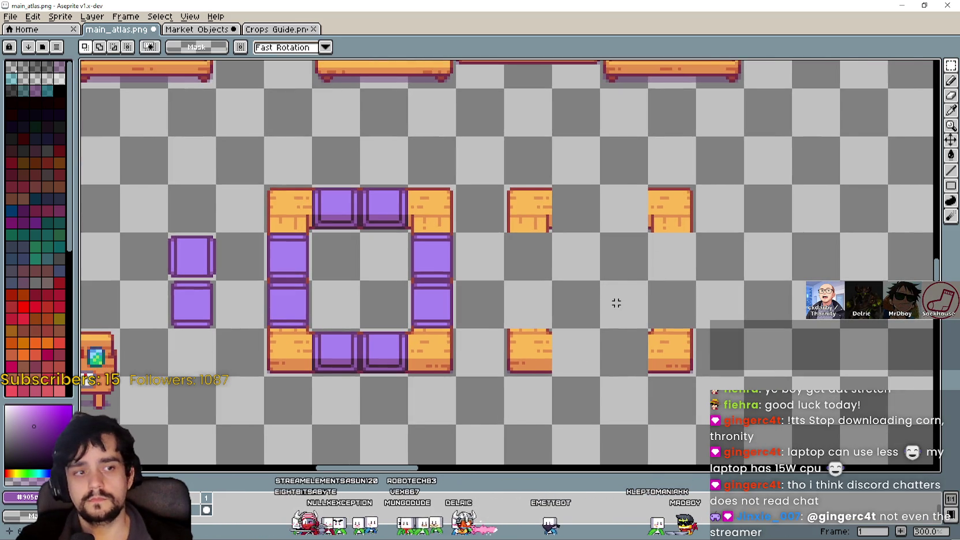
scroll(614, 292, down, 2)
scroll(614, 292, up, 3)
scroll(614, 292, down, 2)
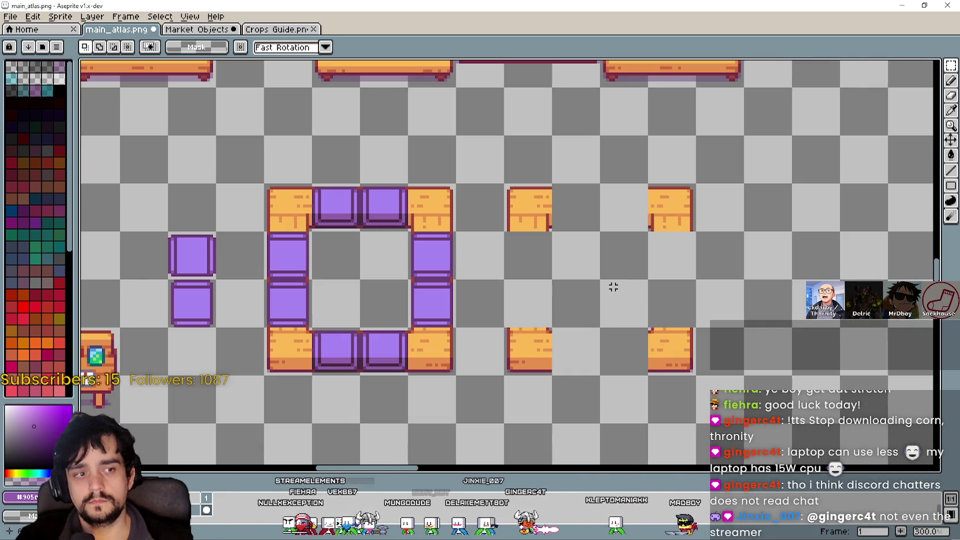
Locate the wooden bench pieces on the Market Objects sprite sheet.
click(202, 29)
scroll(419, 275, down, 2)
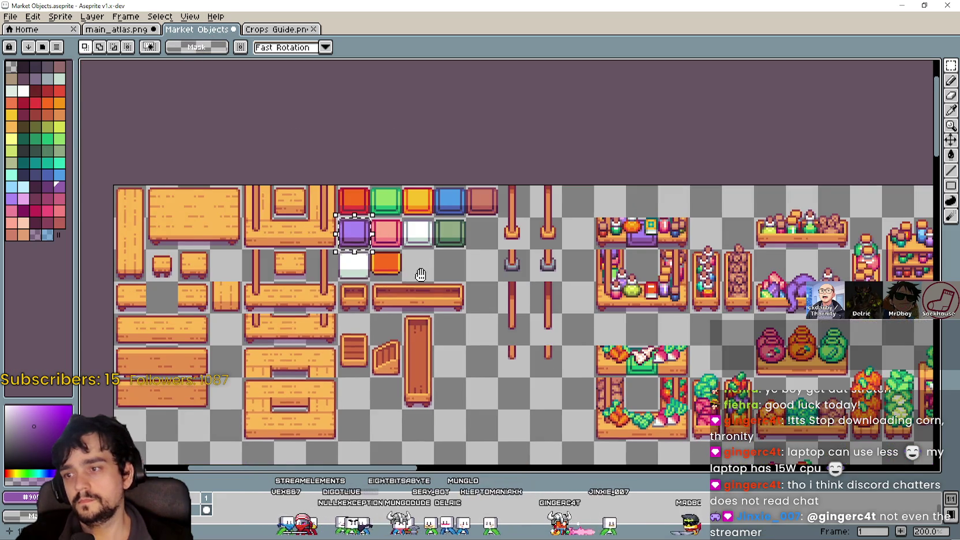
drag(419, 275, 482, 252)
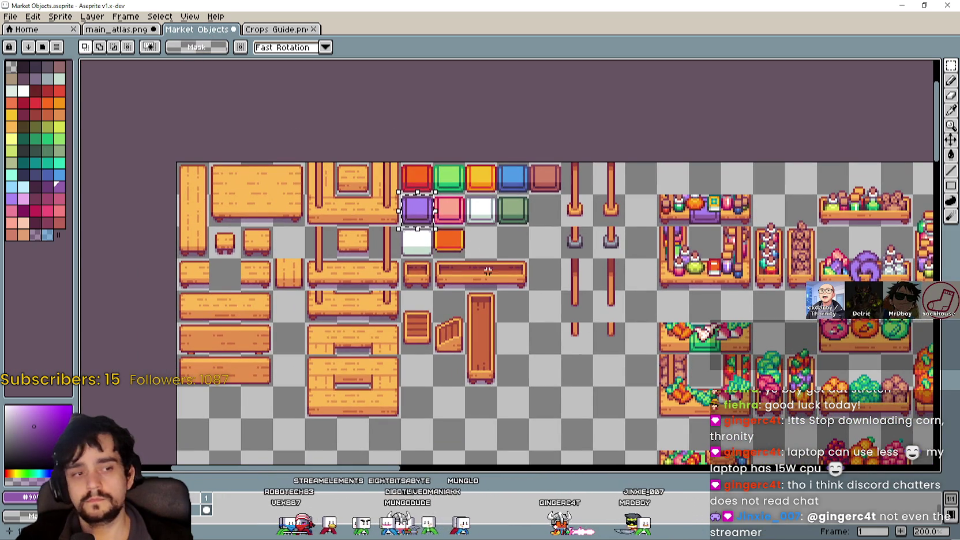
scroll(488, 270, up, 1)
scroll(290, 319, down, 1)
scroll(359, 308, down, 2)
scroll(358, 308, left, 2)
scroll(331, 316, up, 3)
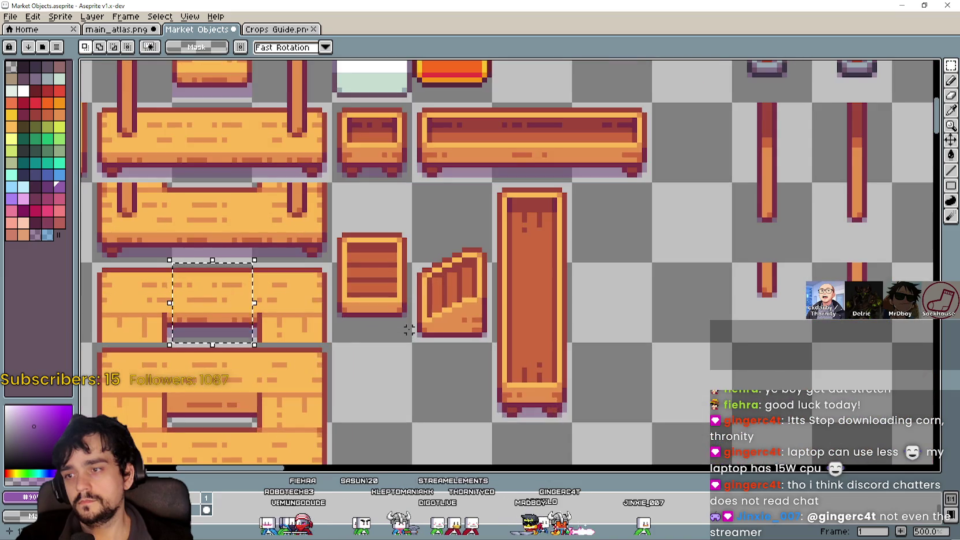
scroll(468, 205, up, 2)
scroll(468, 205, left, 1)
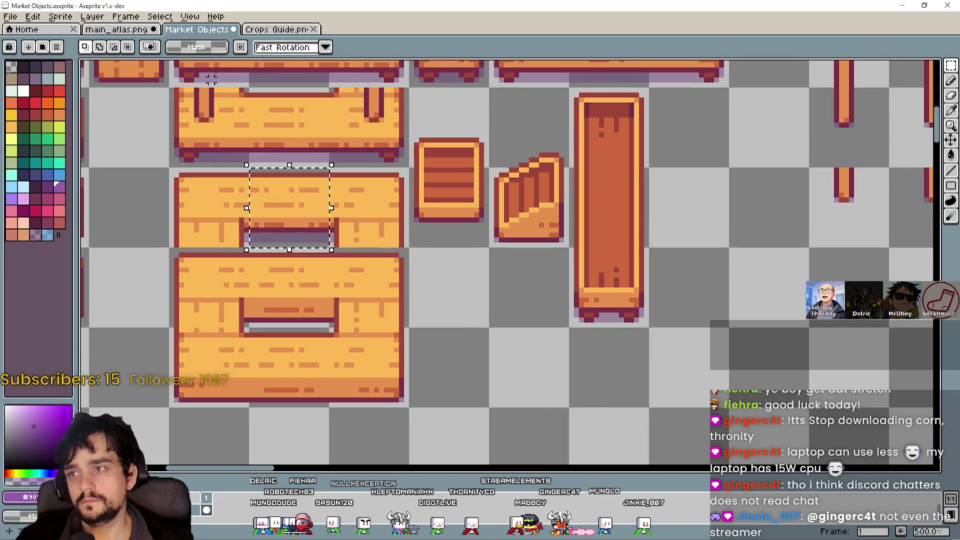
Paste two wood pieces into main_atlas.png to fill the frame's top row.
click(130, 33)
scroll(619, 212, right, 2)
key(ctrl+v)
scroll(529, 242, up, 2)
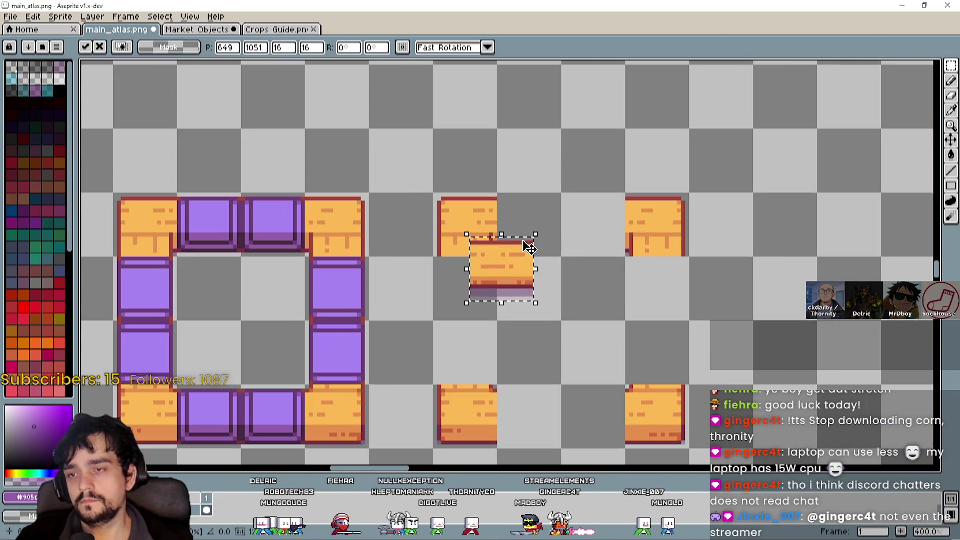
drag(522, 253, 522, 217)
key(ctrl+v)
mouse_move(521, 254)
mouse_down()
mouse_move(578, 274)
mouse_move(612, 222)
mouse_up()
key(Return)
scroll(615, 329, down, 3)
key(ctrl+v)
key(Escape)
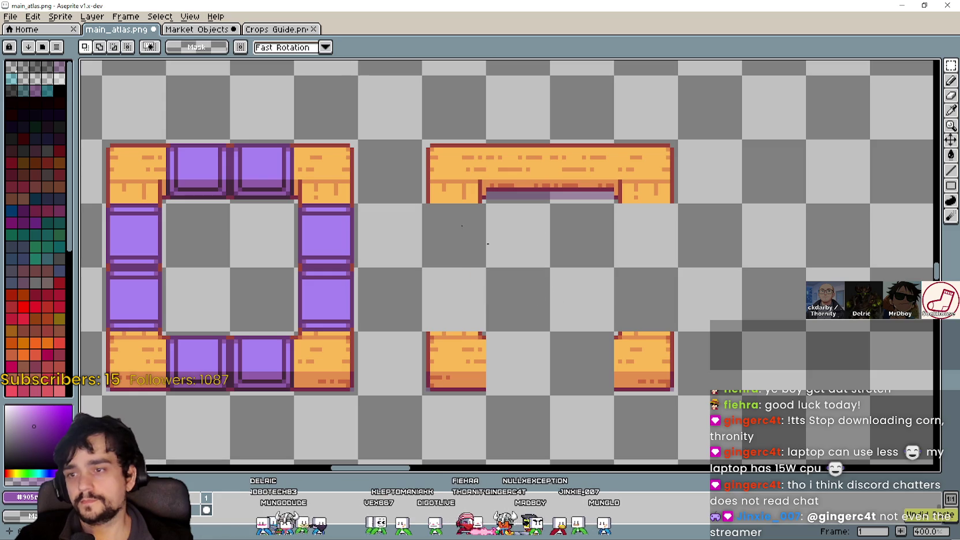
Copy the counter's bottom middle wood piece and fill the frame's bottom row gaps with it.
click(196, 30)
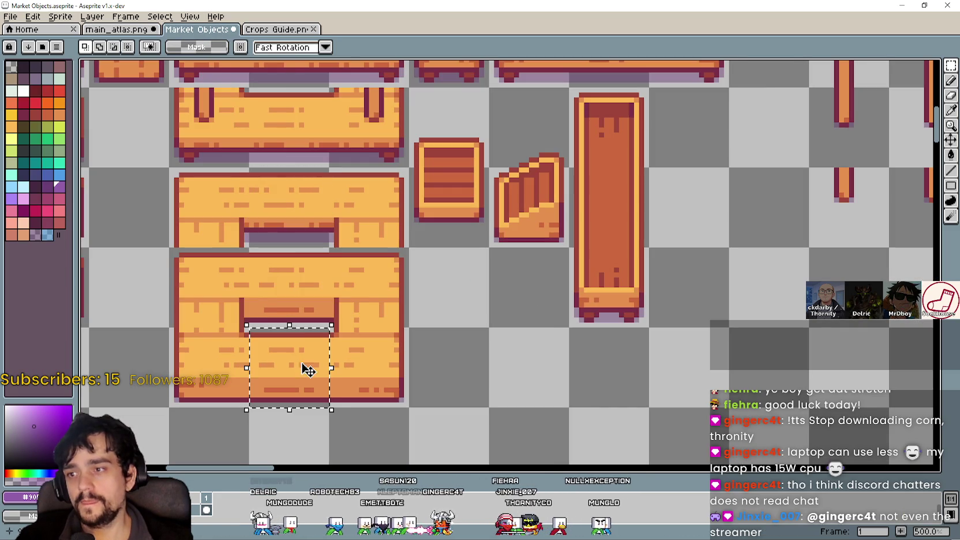
drag(247, 327, 330, 408)
key(ctrl+c)
click(115, 29)
key(ctrl+v)
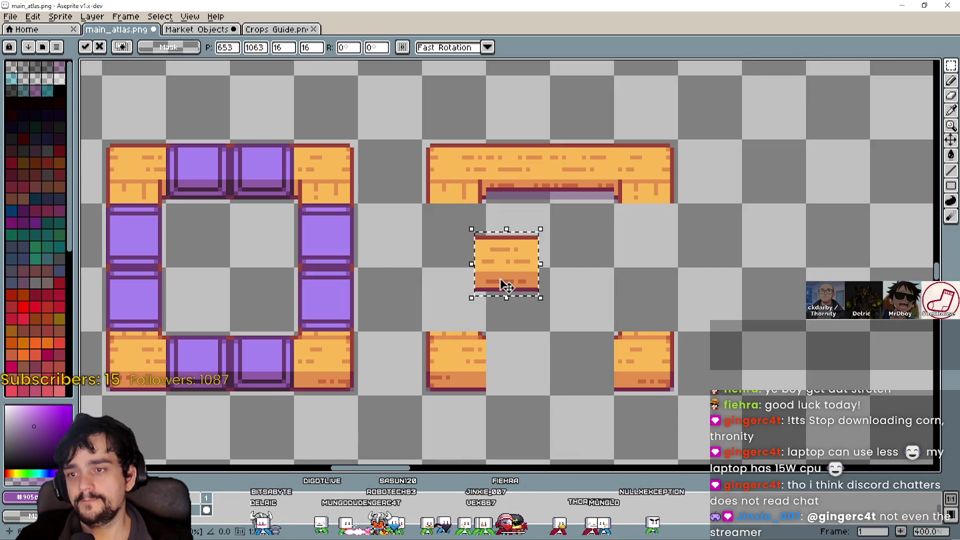
drag(525, 288, 535, 400)
key(Return)
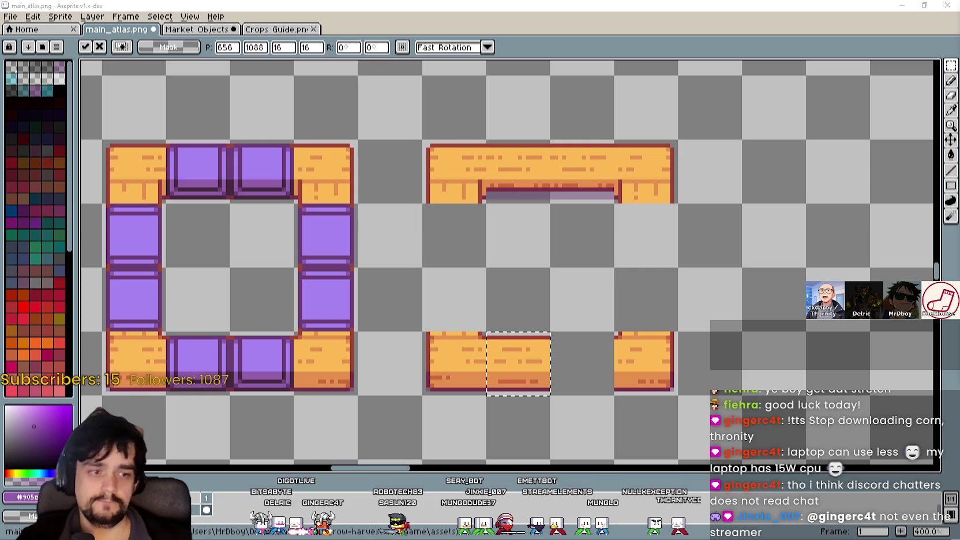
mouse_move(618, 288)
mouse_down()
mouse_move(549, 260)
mouse_move(510, 336)
mouse_up()
key(ctrl+v)
key(Return)
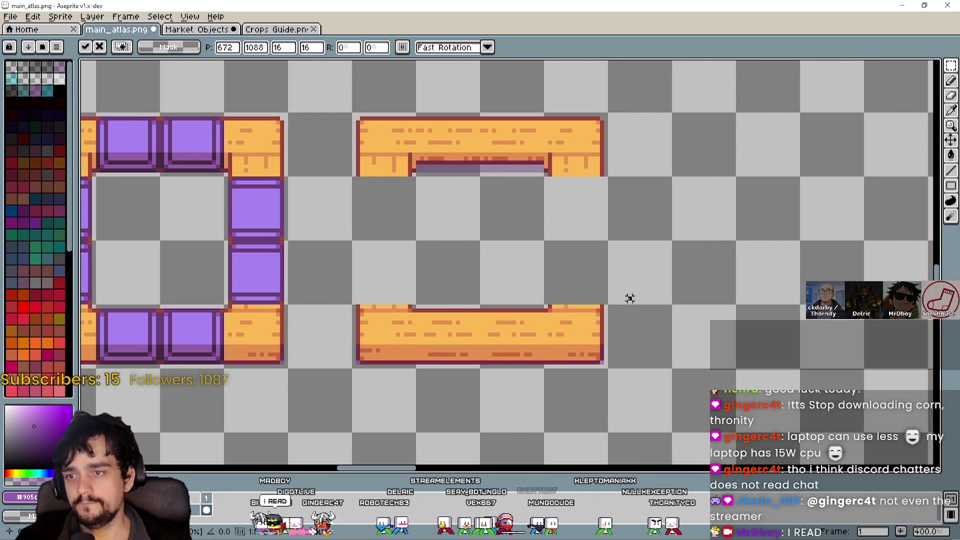
Look over the wood tiles on the Market Objects sheet again.
scroll(627, 300, down, 3)
scroll(519, 199, up, 1)
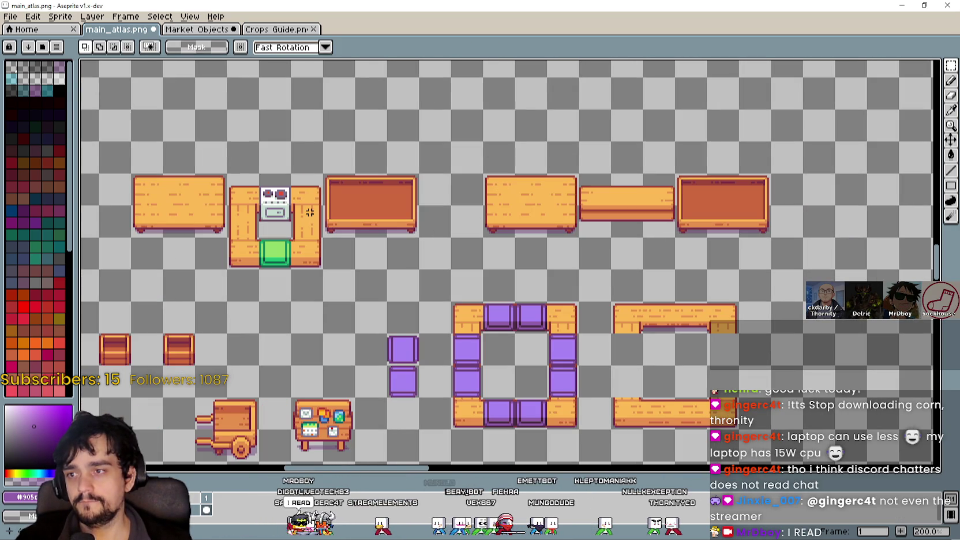
scroll(324, 222, up, 1)
click(196, 29)
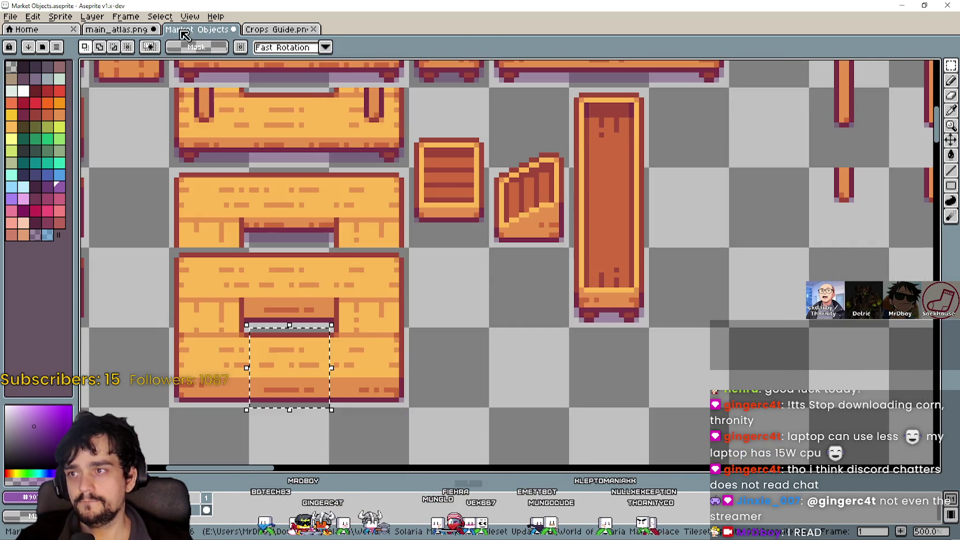
scroll(565, 254, down, 1)
scroll(504, 290, up, 2)
scroll(495, 299, left, 2)
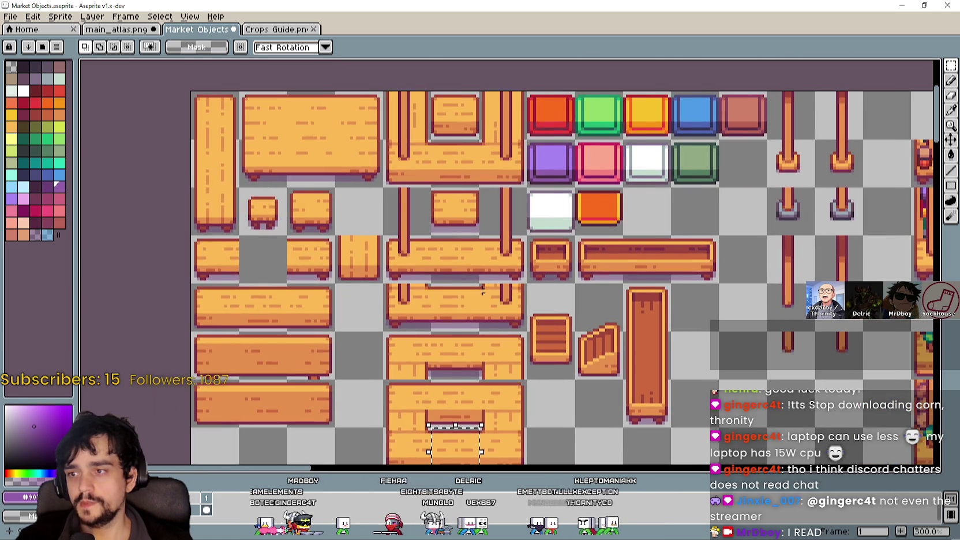
scroll(477, 266, down, 1)
scroll(375, 217, up, 1)
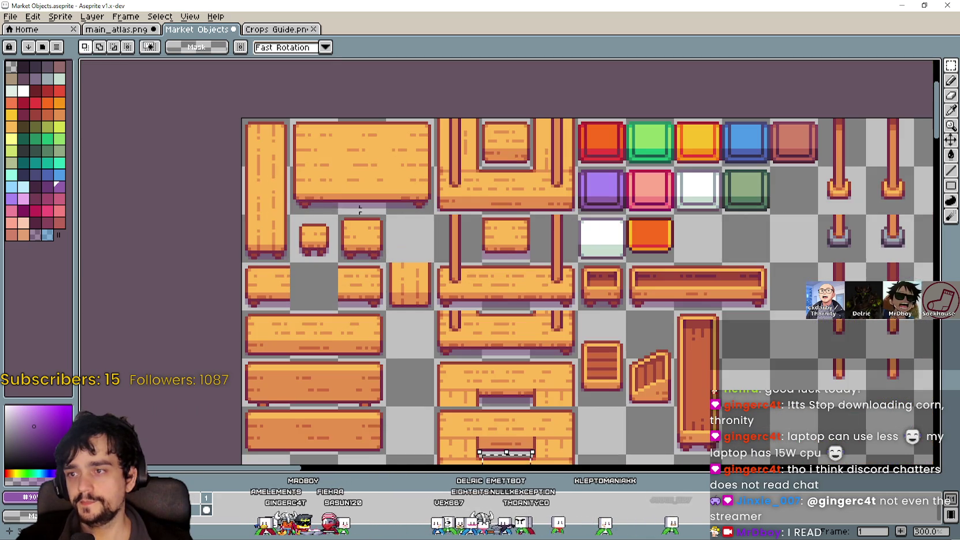
Fill the right column's gap with a wood tile and save main_atlas.png.
click(136, 34)
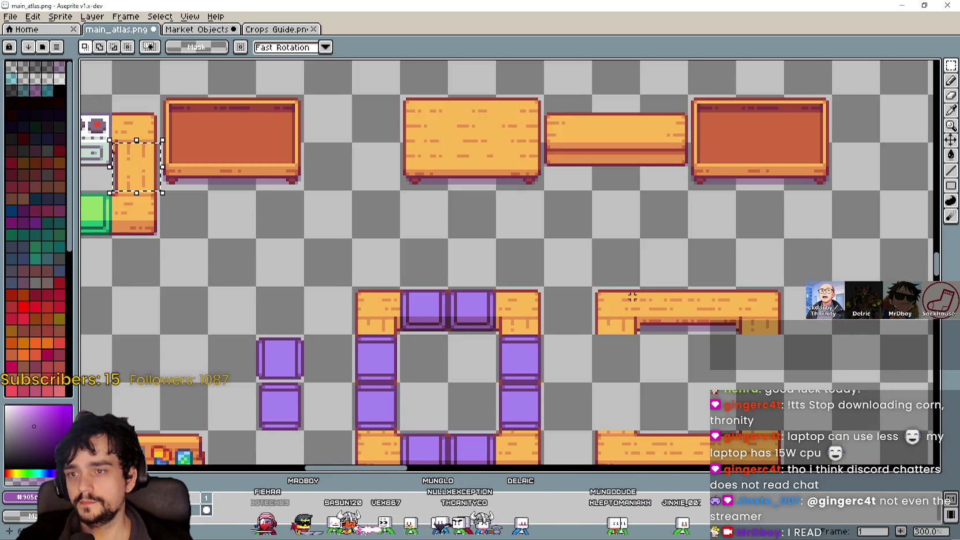
scroll(547, 364, up, 1)
key(ctrl+v)
mouse_move(518, 285)
mouse_down()
mouse_move(525, 340)
mouse_move(531, 295)
mouse_move(531, 391)
mouse_move(531, 285)
mouse_move(521, 279)
mouse_move(661, 321)
mouse_up()
key(ctrl+z)
key(ctrl+v)
mouse_move(513, 271)
mouse_down()
mouse_move(534, 307)
mouse_move(642, 339)
mouse_move(641, 386)
mouse_up()
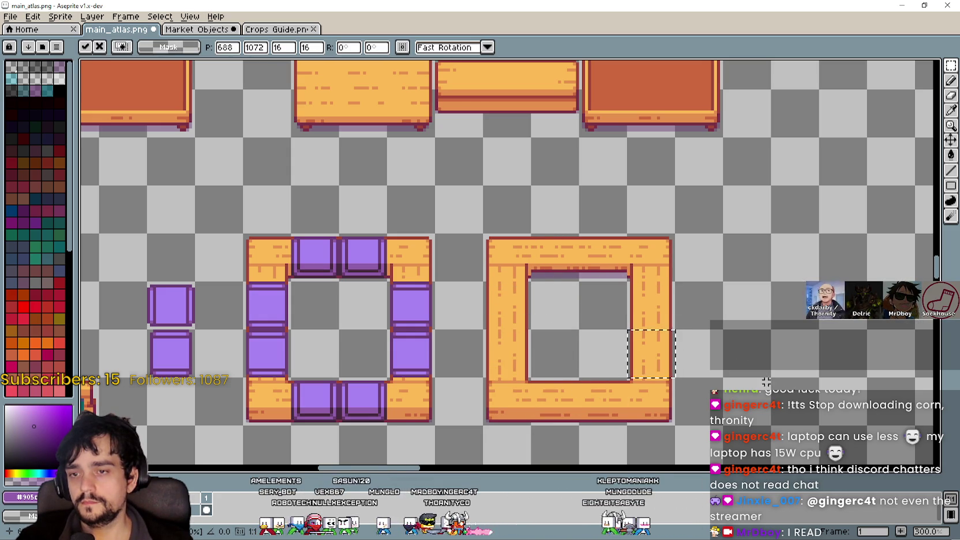
key(Return)
scroll(600, 297, down, 2)
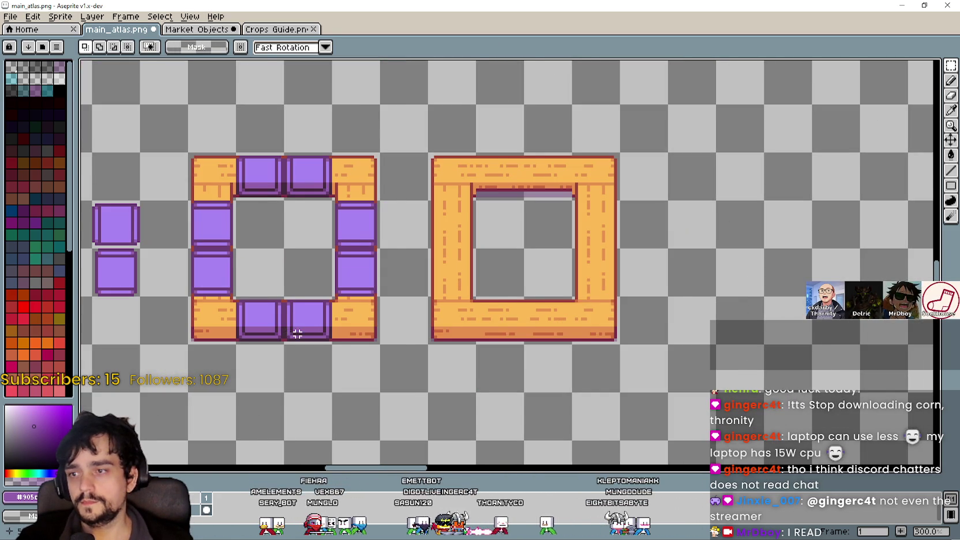
scroll(297, 333, up, 1)
scroll(297, 331, down, 2)
key(ctrl+s)
click(902, 4)
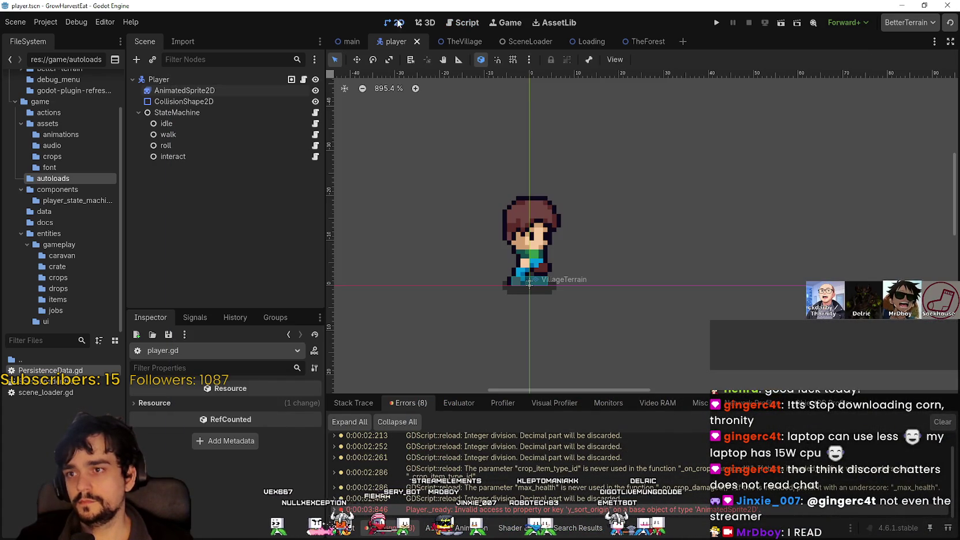
Open TheVillage in the 2D view and select ProcessOutput's Sprite2D.
click(394, 22)
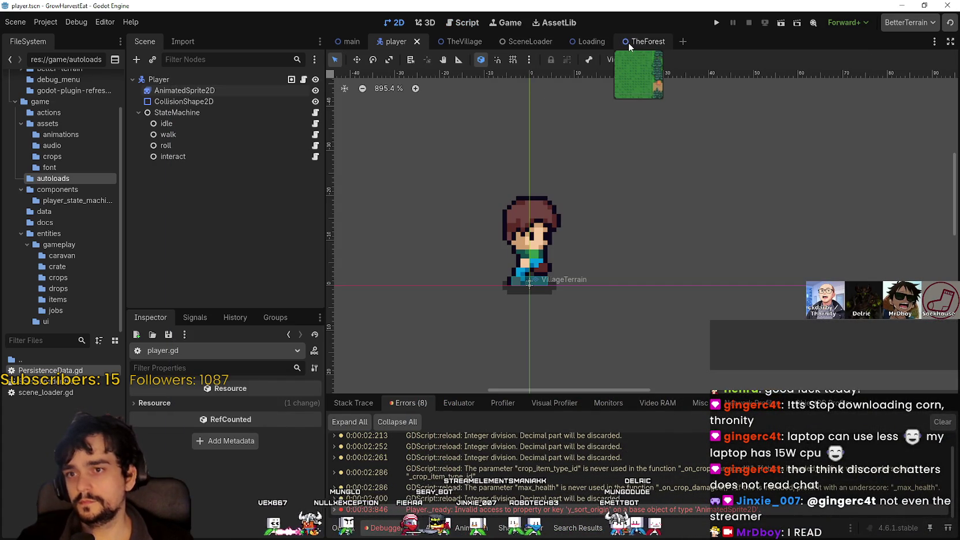
click(459, 41)
scroll(589, 270, down, 2)
scroll(600, 265, right, 6)
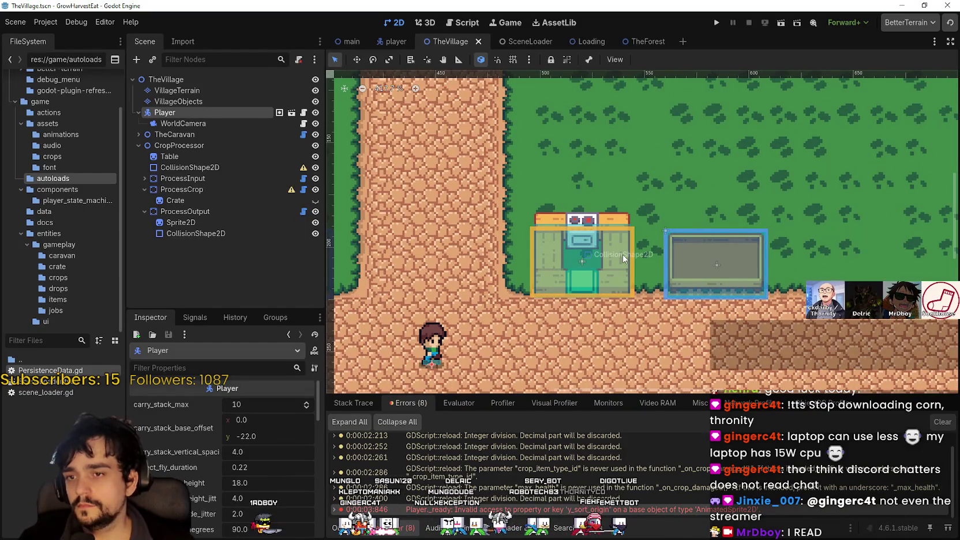
scroll(622, 258, down, 2)
scroll(622, 261, left, 5)
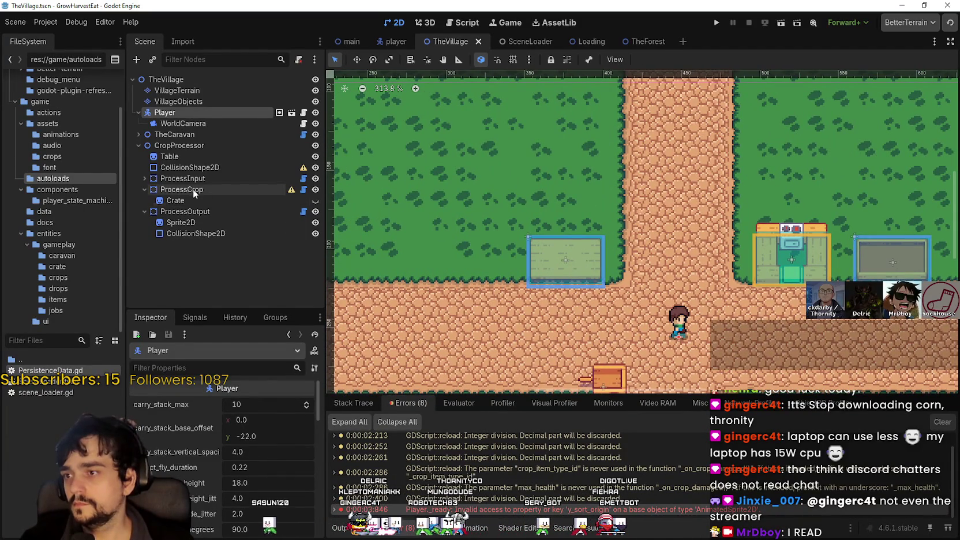
click(186, 211)
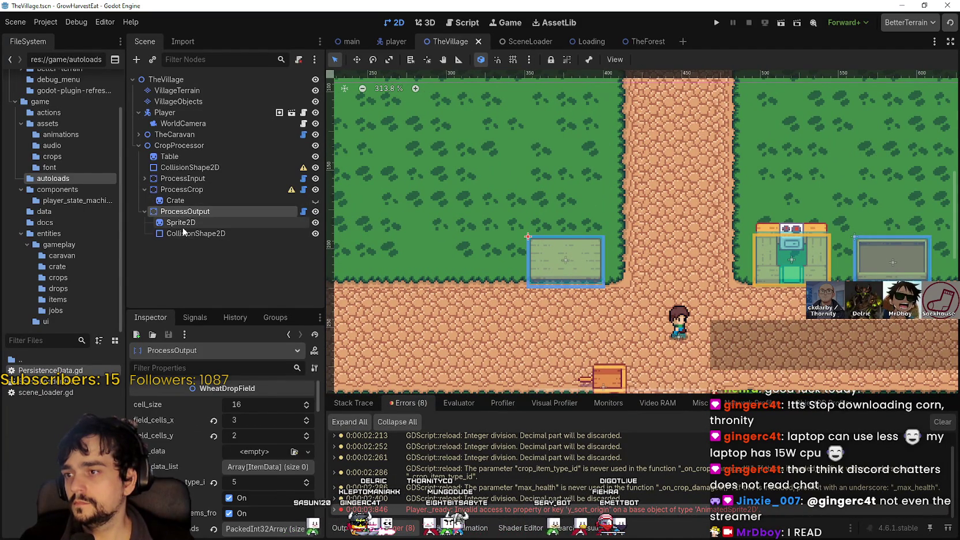
click(183, 225)
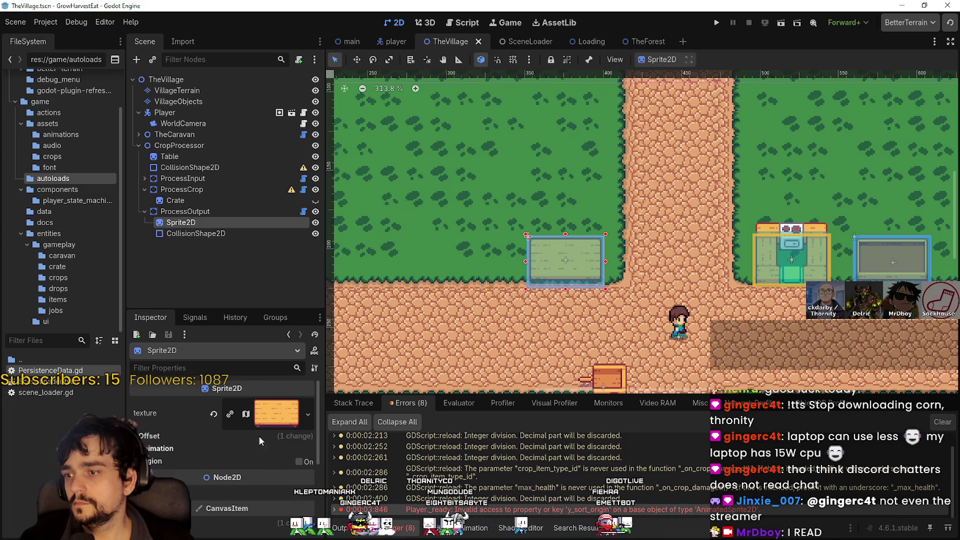
Set the sprite's atlas region to the 64×64 square wooden frame.
click(276, 413)
scroll(233, 425, down, 3)
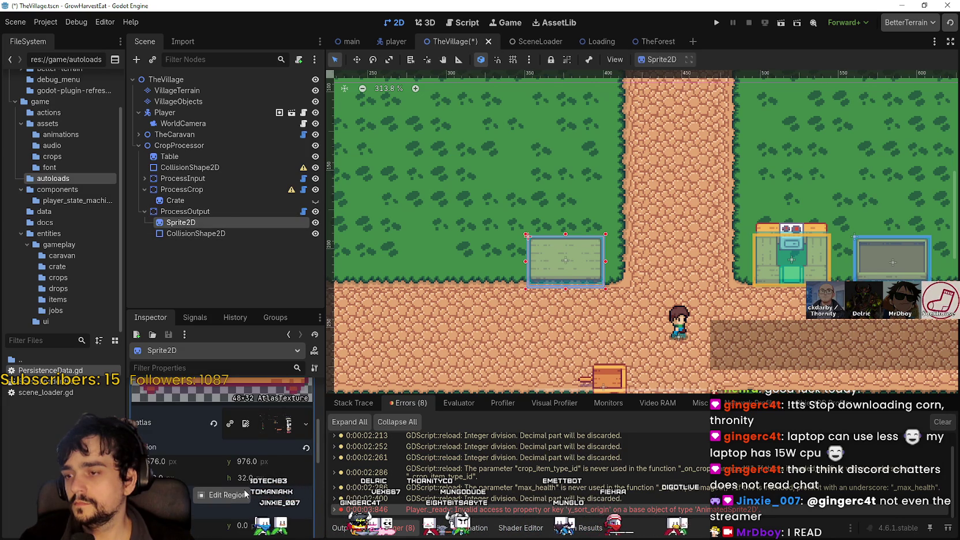
click(245, 493)
scroll(424, 250, down, 8)
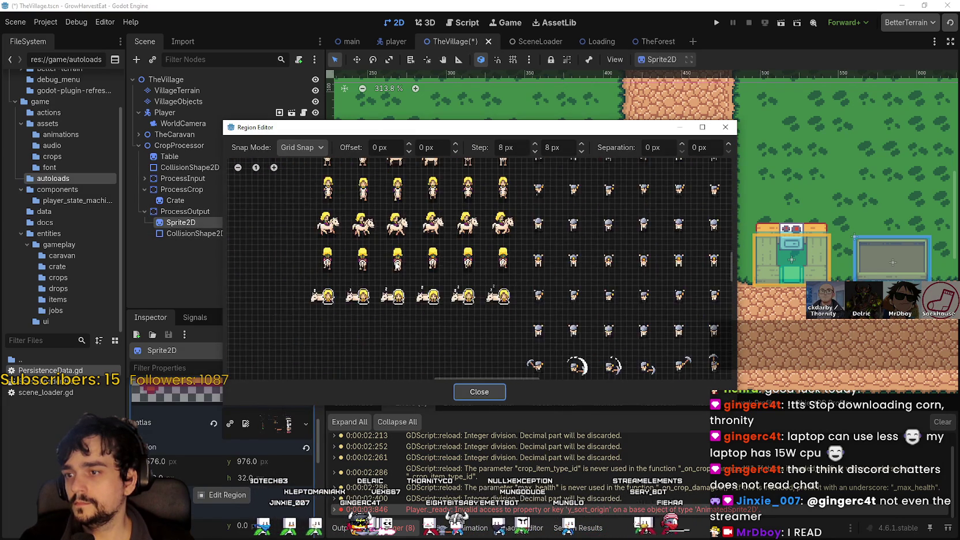
scroll(450, 290, up, 5)
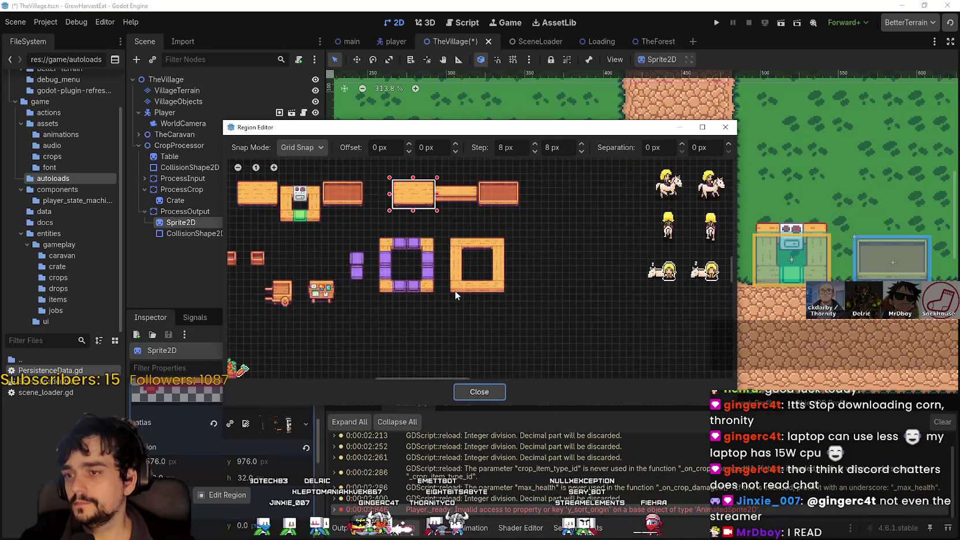
drag(452, 289, 510, 226)
scroll(510, 228, up, 3)
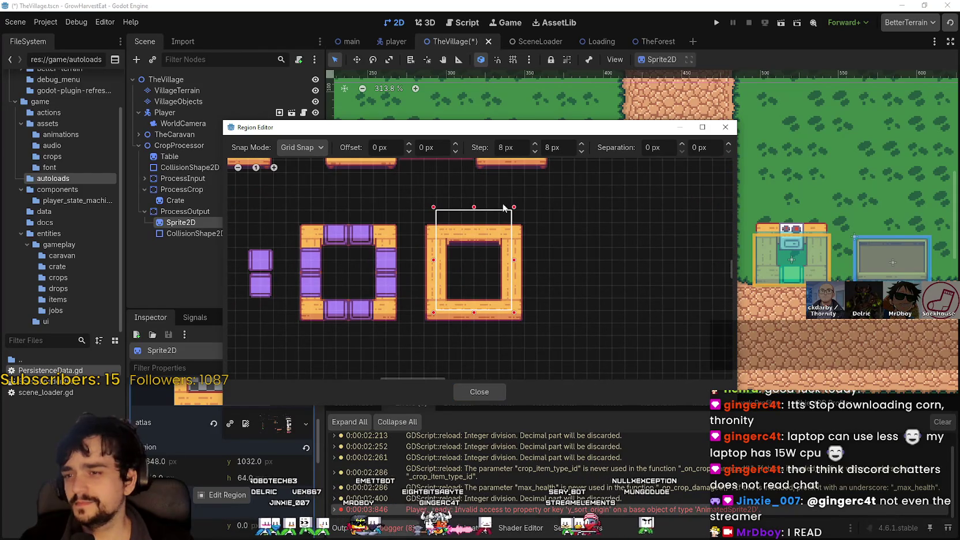
click(516, 227)
drag(423, 221, 526, 329)
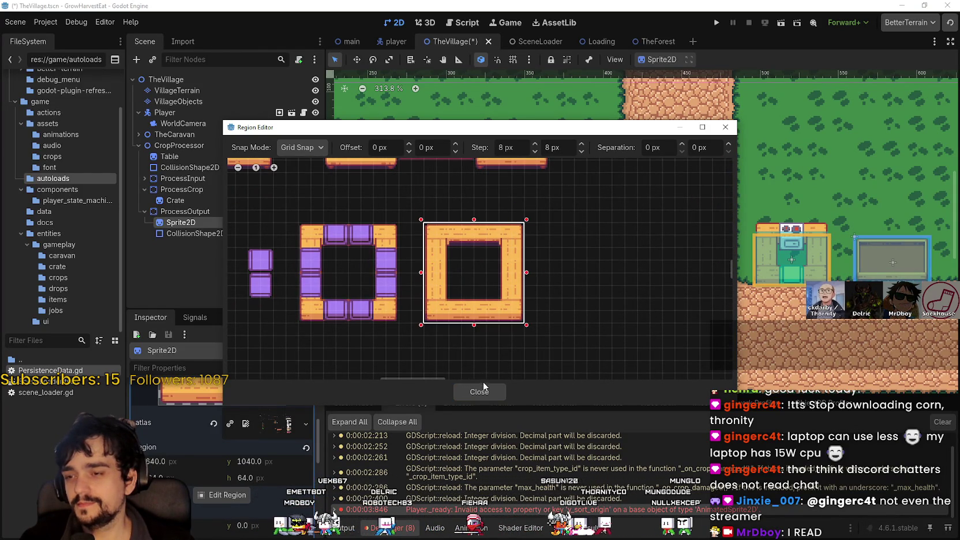
click(480, 390)
scroll(658, 324, down, 3)
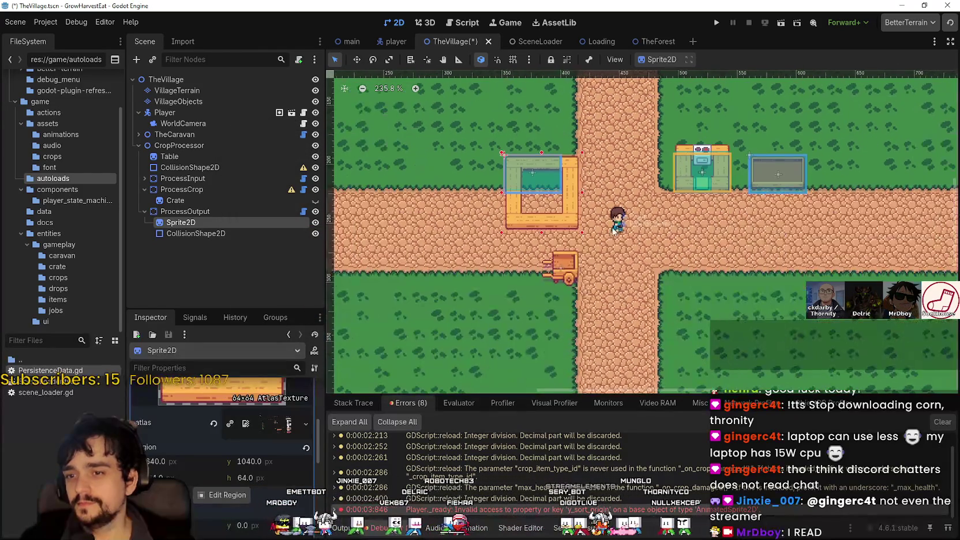
Turn on grid snap and move the wooden frame up onto the grass beside the road.
scroll(258, 438, up, 3)
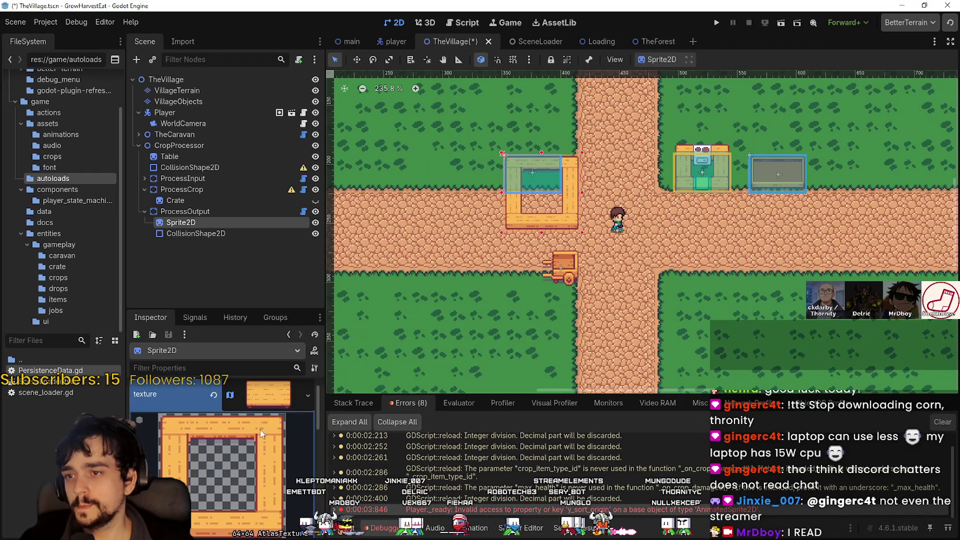
scroll(519, 179, up, 4)
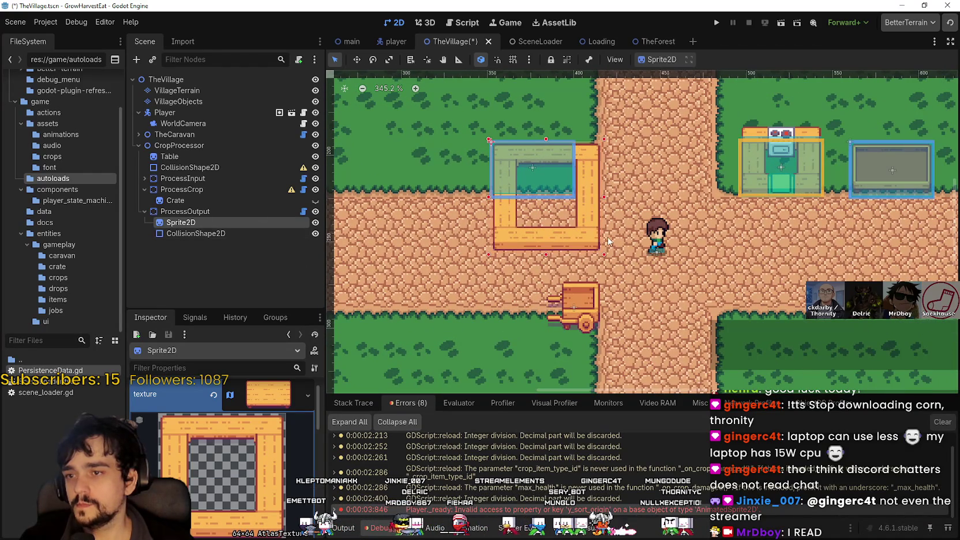
drag(594, 223, 589, 173)
click(513, 60)
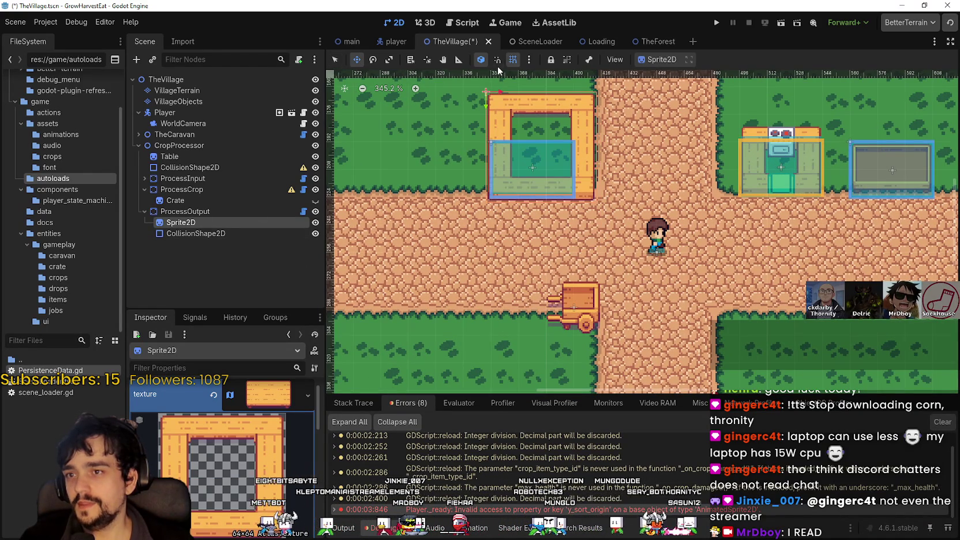
scroll(573, 117, up, 1)
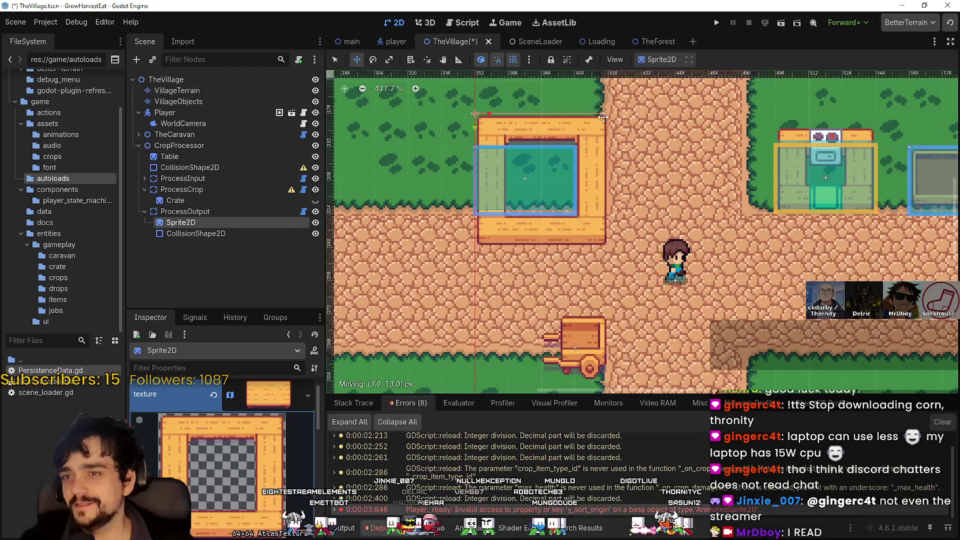
drag(597, 119, 603, 112)
scroll(577, 219, up, 2)
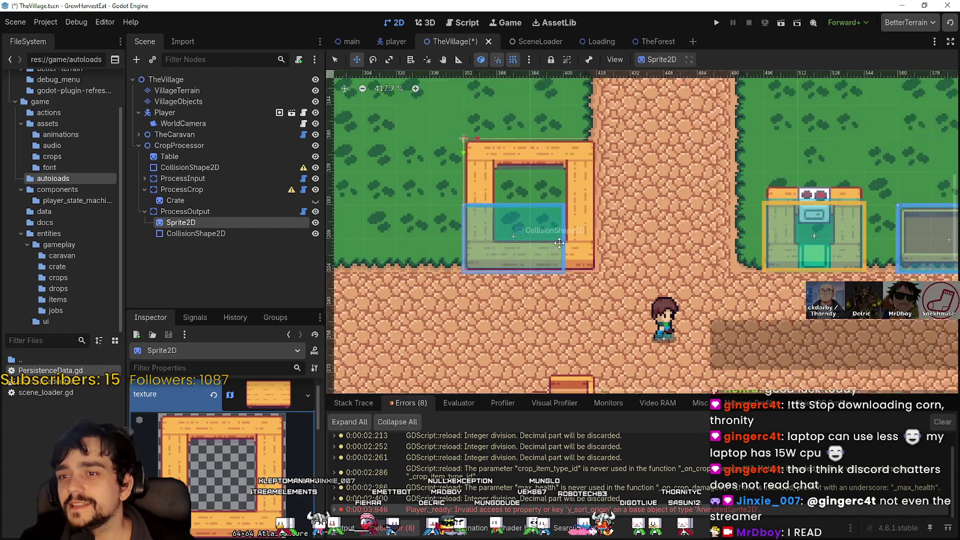
scroll(640, 267, up, 1)
scroll(639, 267, down, 1)
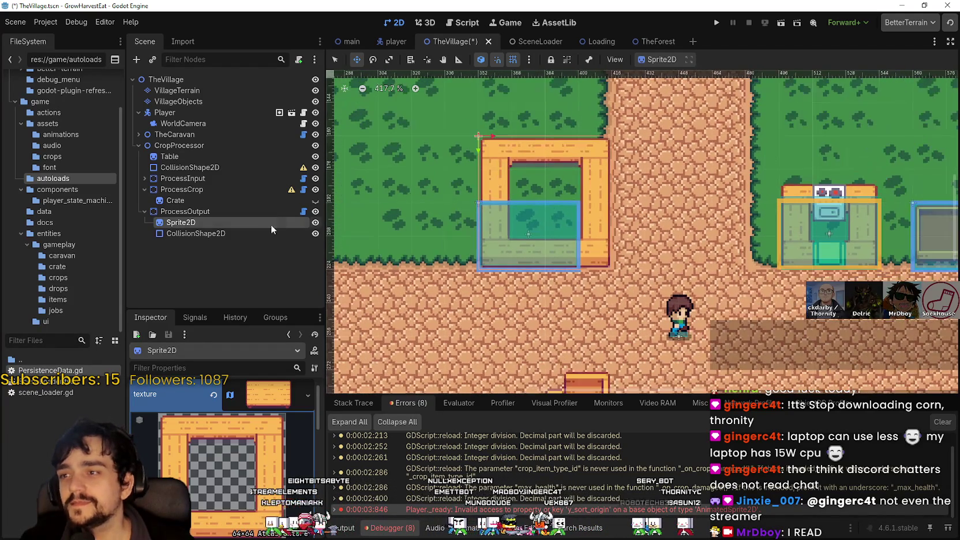
Check the CollisionShape2D, ProcessOutput and Sprite2D nodes to confirm the collision covers the frame's lower half.
click(195, 233)
scroll(573, 200, down, 1)
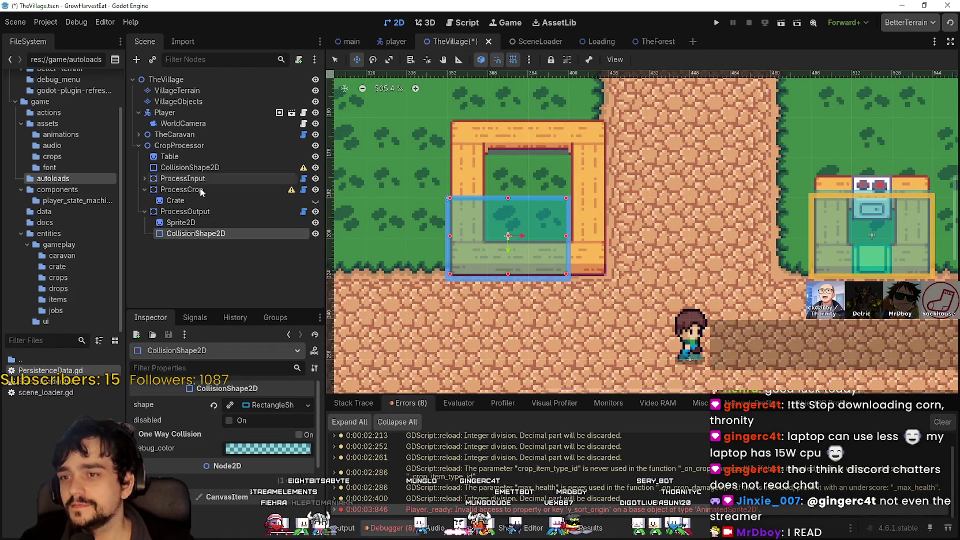
click(184, 211)
scroll(357, 173, up, 1)
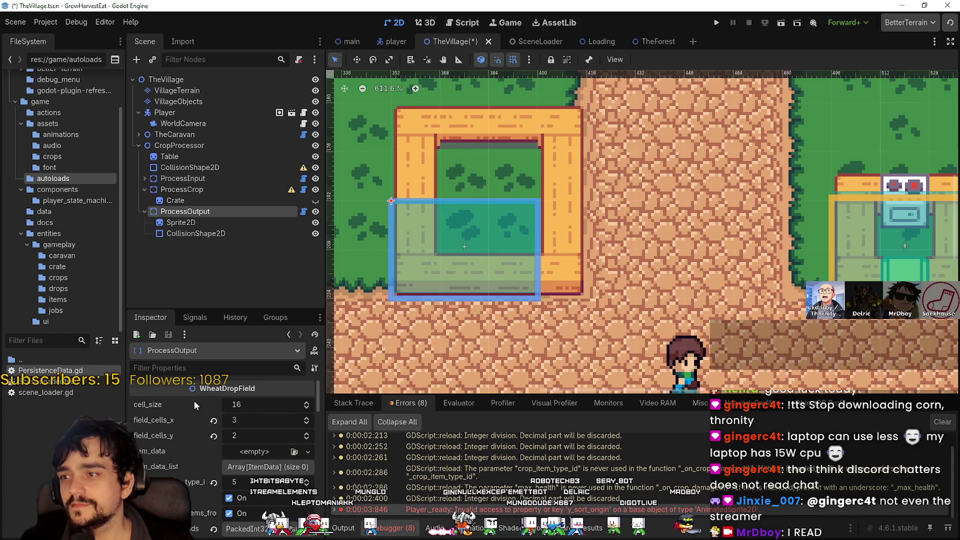
scroll(525, 302, down, 3)
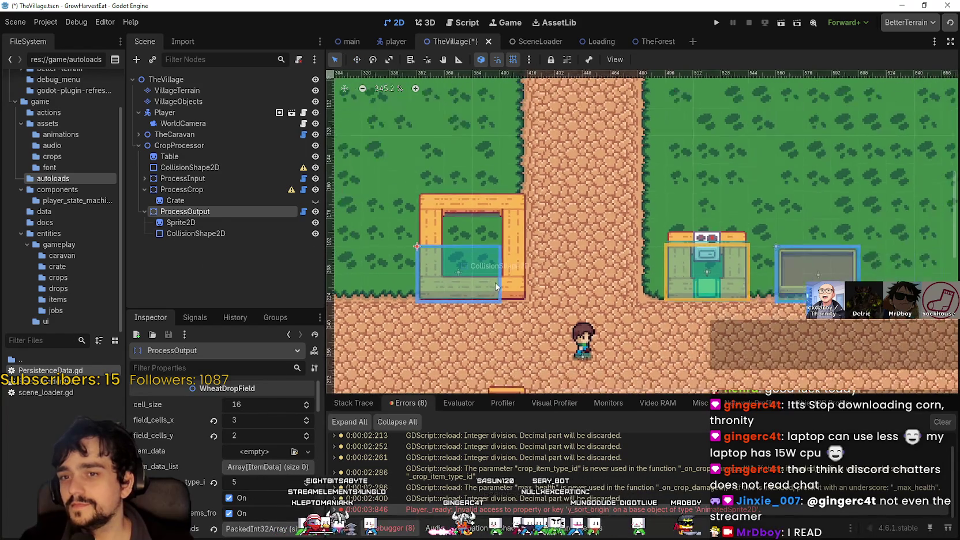
scroll(397, 239, up, 1)
click(216, 223)
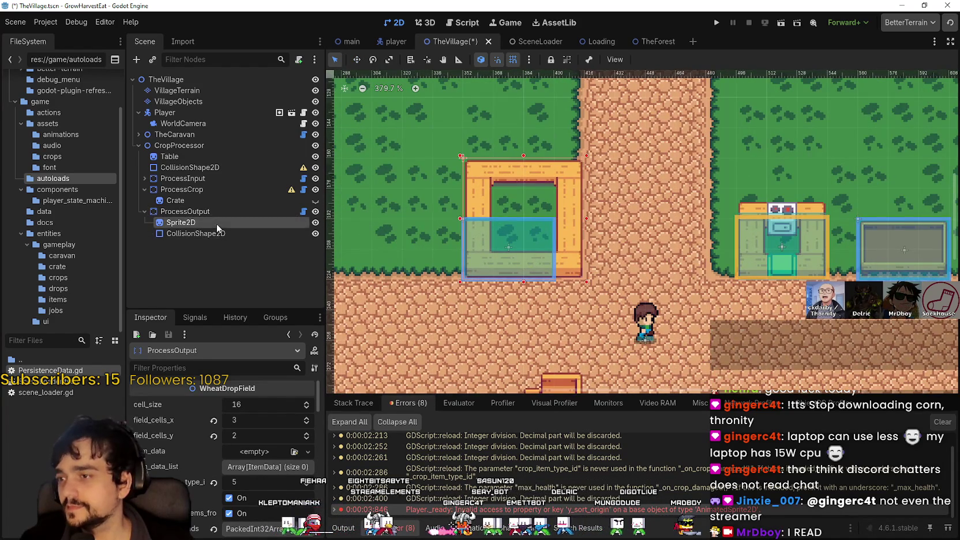
scroll(564, 225, up, 2)
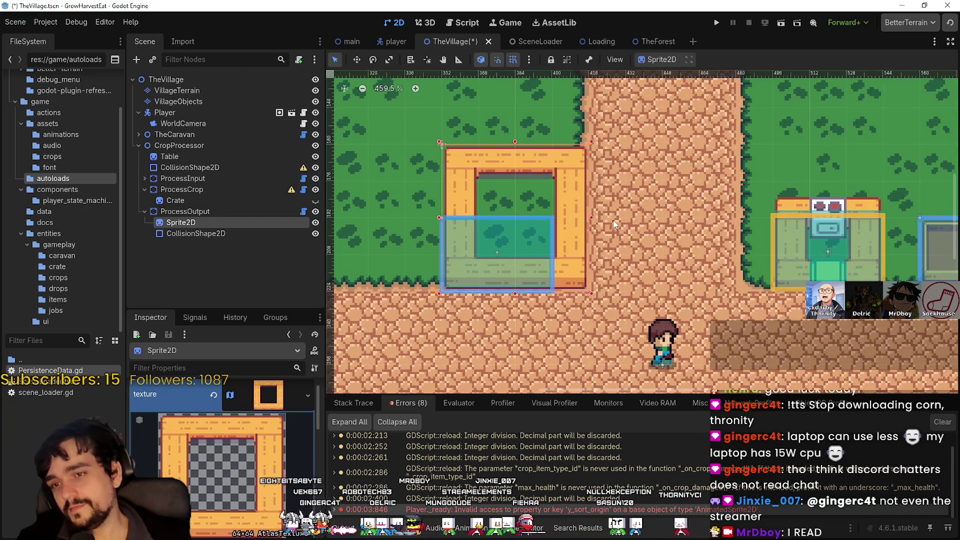
scroll(575, 217, down, 3)
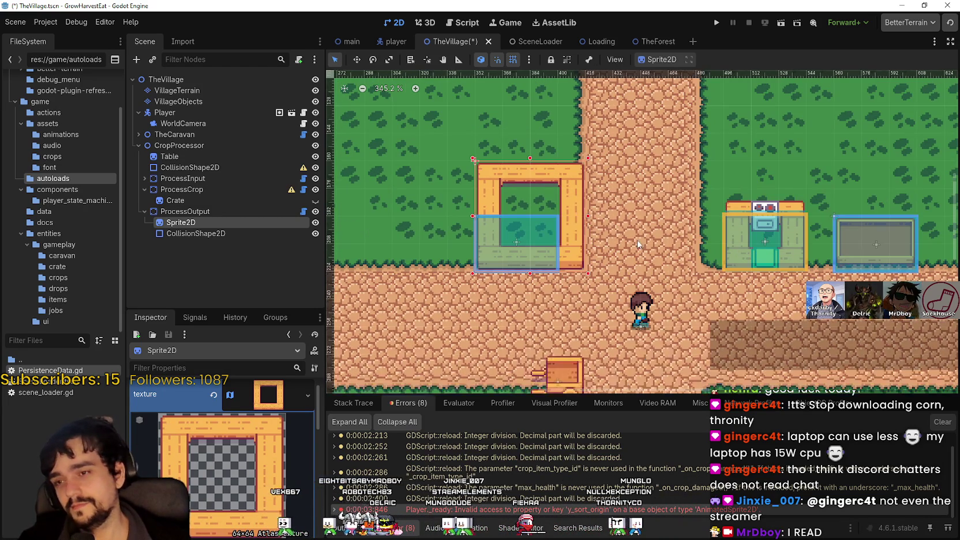
scroll(687, 268, down, 1)
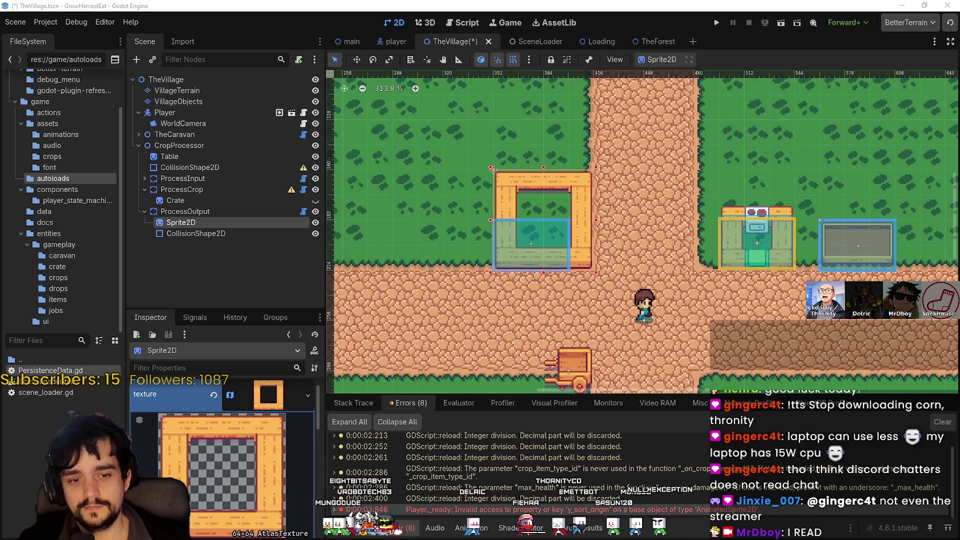
In File Explorer, go up to the Solaria folder and into Marketplace Tileset Update 05.
key(alt+Tab)
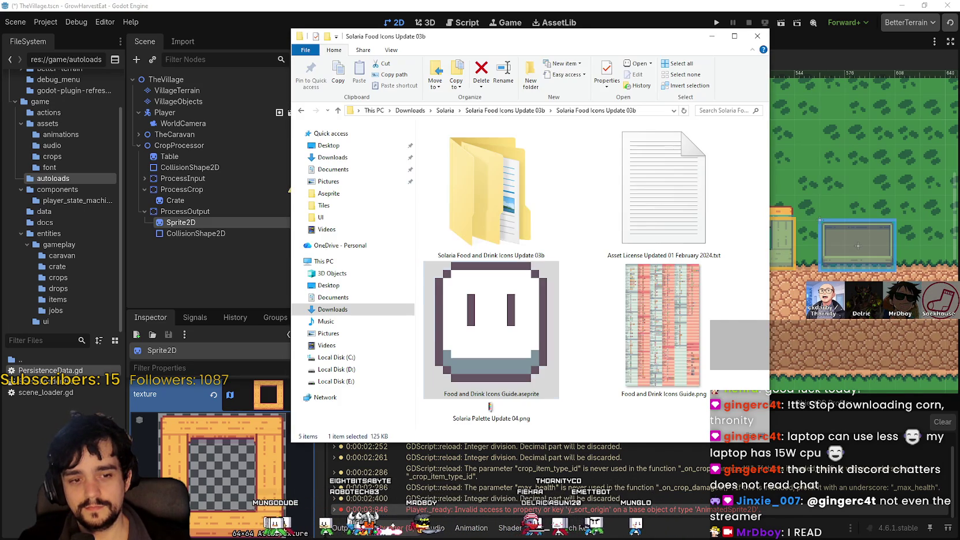
click(489, 111)
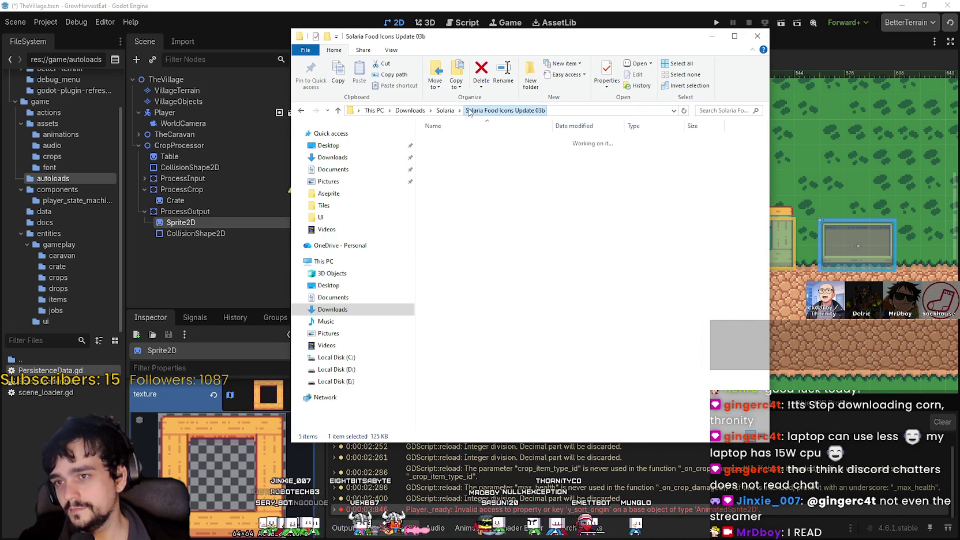
click(445, 110)
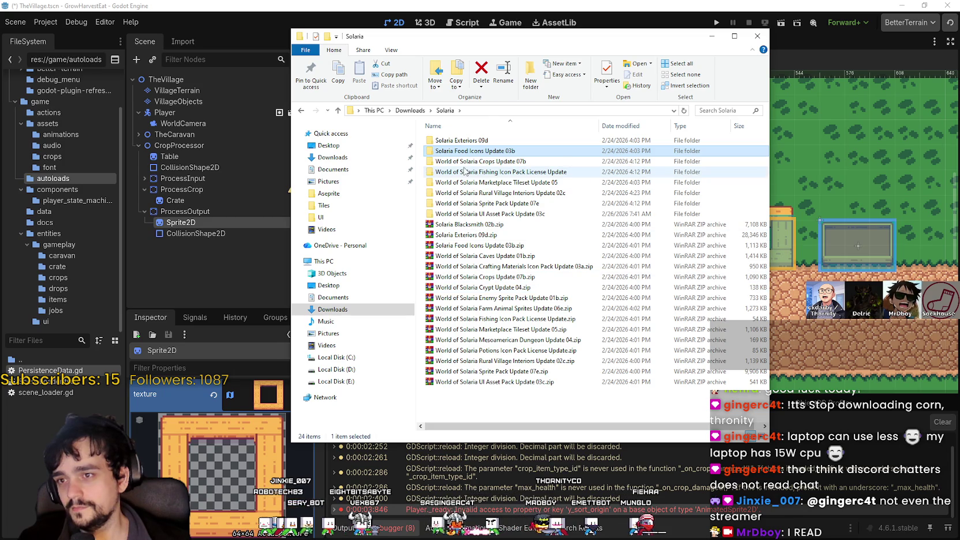
click(471, 140)
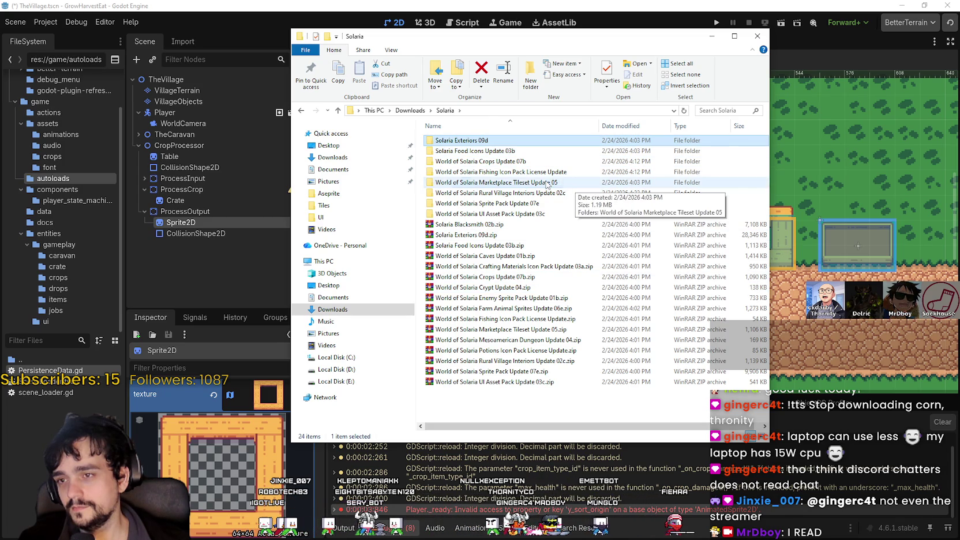
double_click(484, 182)
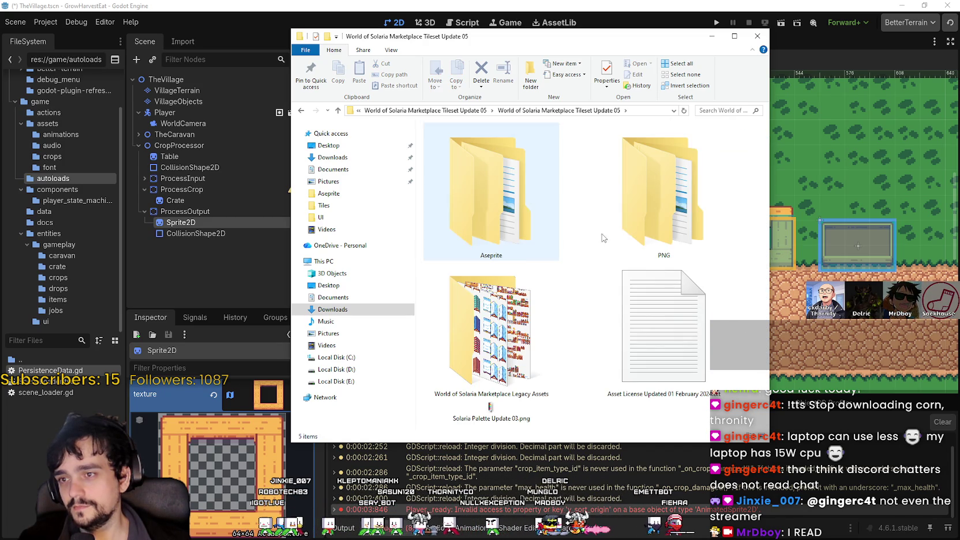
double_click(517, 325)
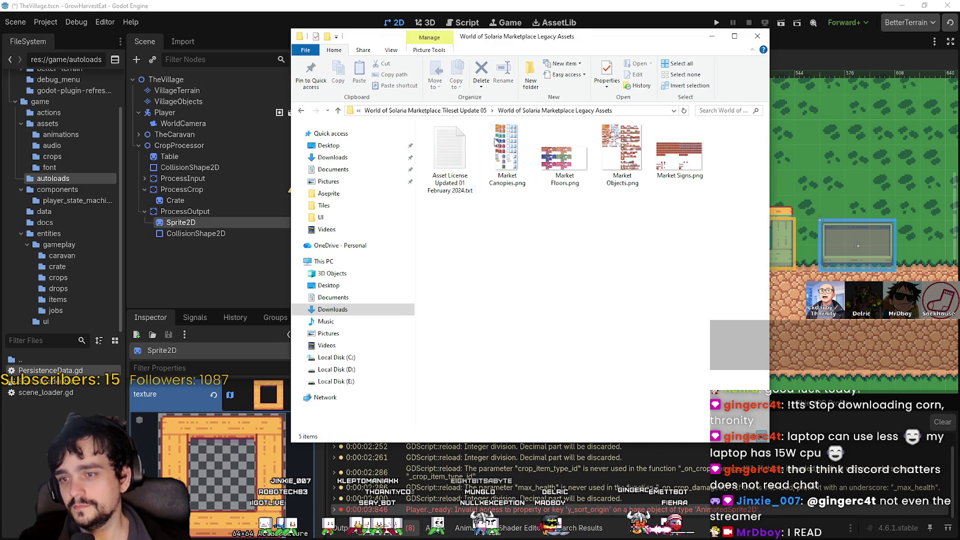
click(476, 110)
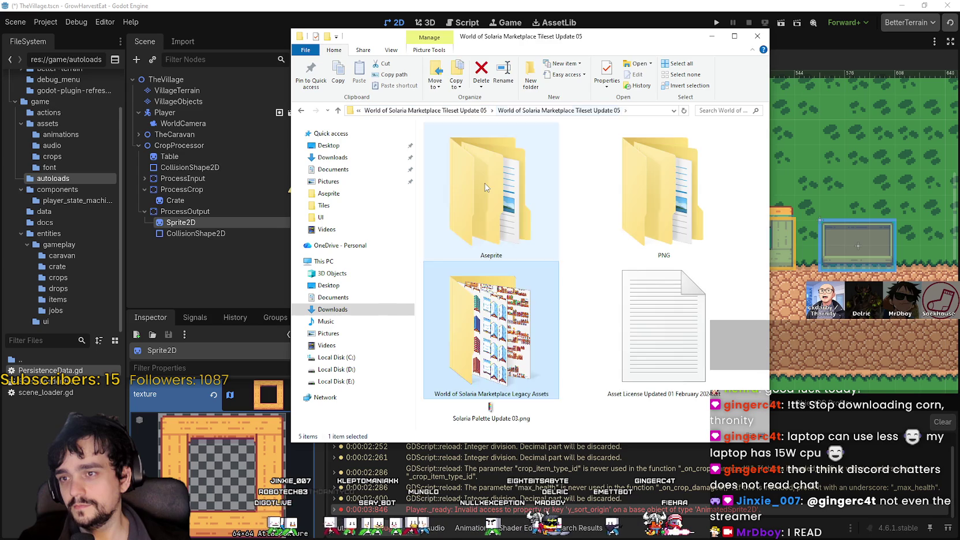
Open Market Canopies.aseprite from the Aseprite > Shadows subfolder.
double_click(485, 182)
double_click(483, 151)
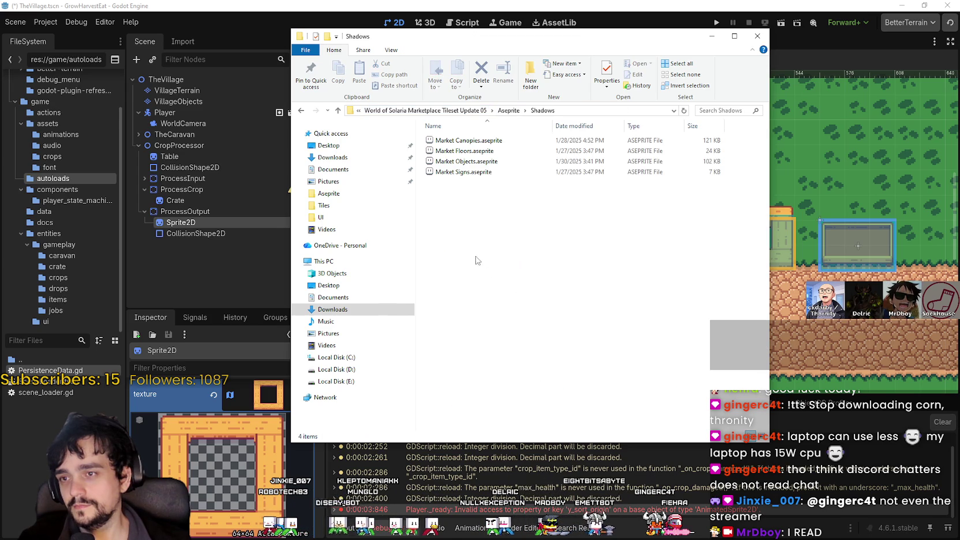
click(482, 142)
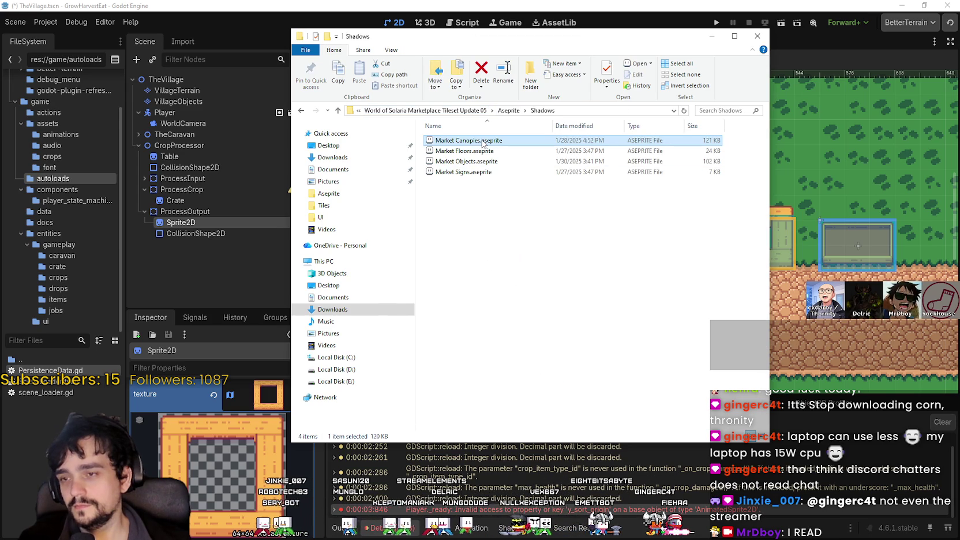
double_click(484, 142)
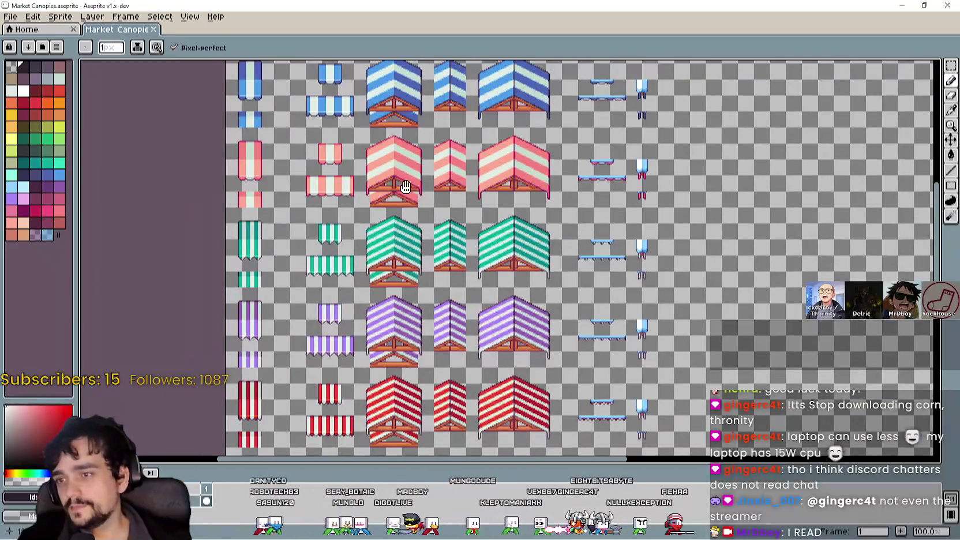
Pan and zoom around the canopy sheet to locate the large green canopy.
mouse_move(406, 186)
mouse_down()
mouse_move(397, 272)
mouse_move(398, 235)
mouse_up()
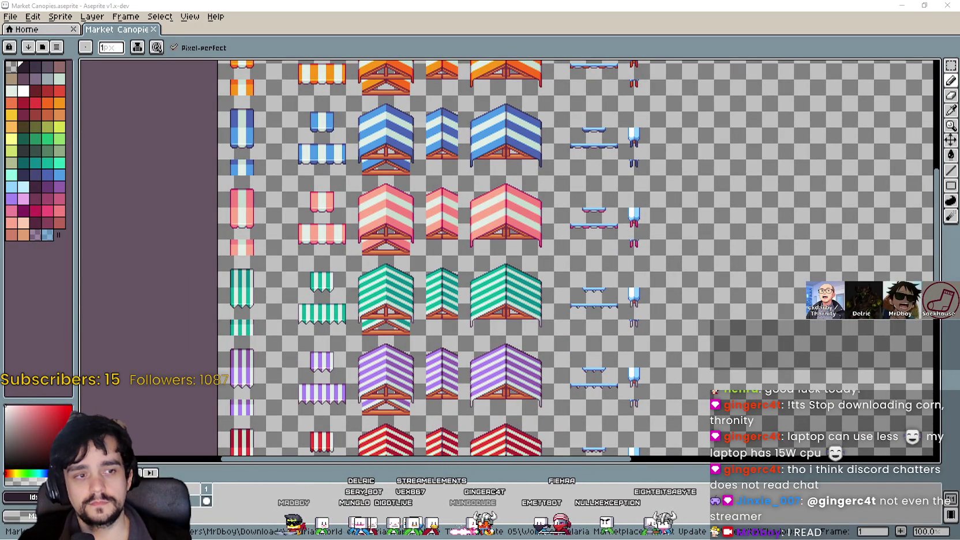
drag(602, 294, 600, 230)
scroll(496, 236, up, 1)
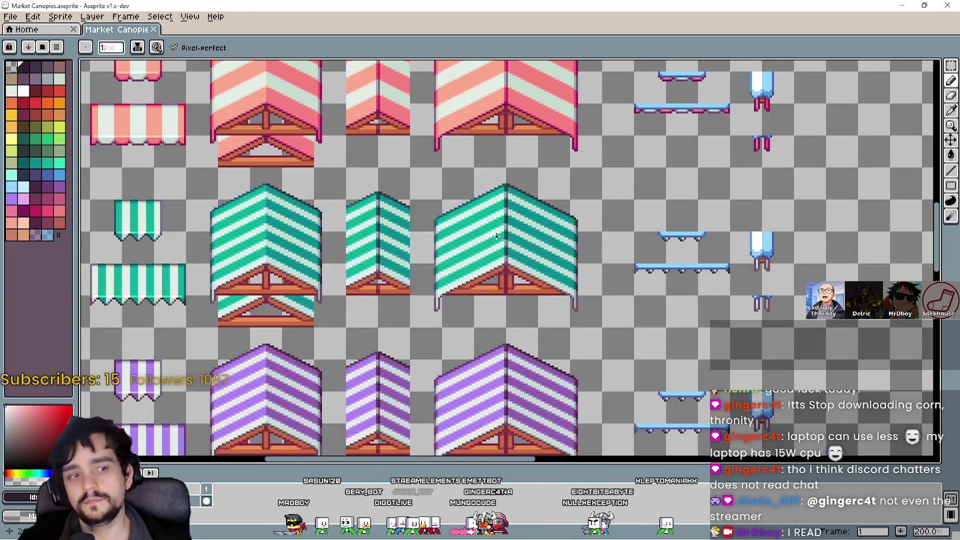
scroll(496, 236, down, 1)
drag(413, 263, 479, 284)
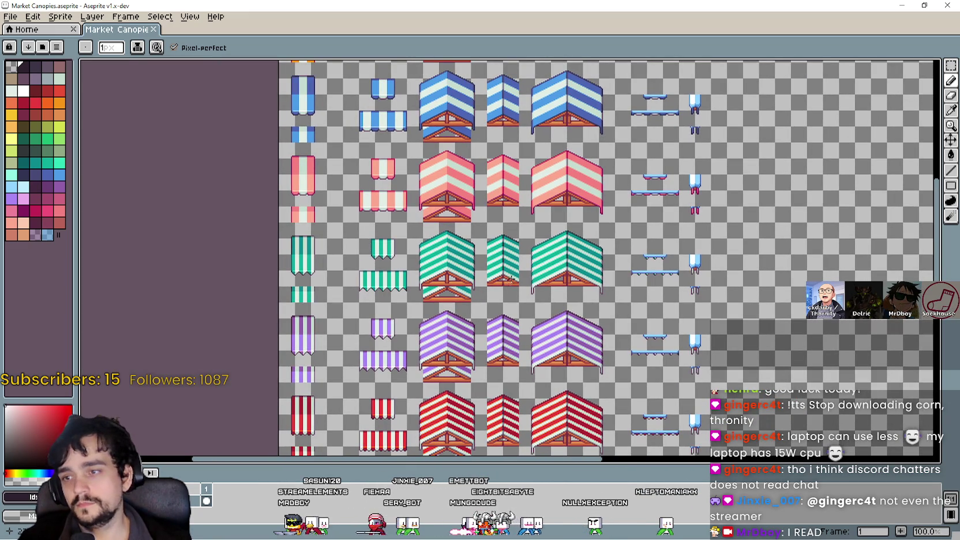
Switch to the Rectangular Marquee tool, frame the green canopy, and restore the window size.
click(949, 66)
mouse_move(721, 220)
mouse_down()
mouse_move(706, 96)
mouse_move(724, 207)
mouse_move(686, 60)
mouse_move(679, 130)
mouse_move(699, 404)
mouse_up()
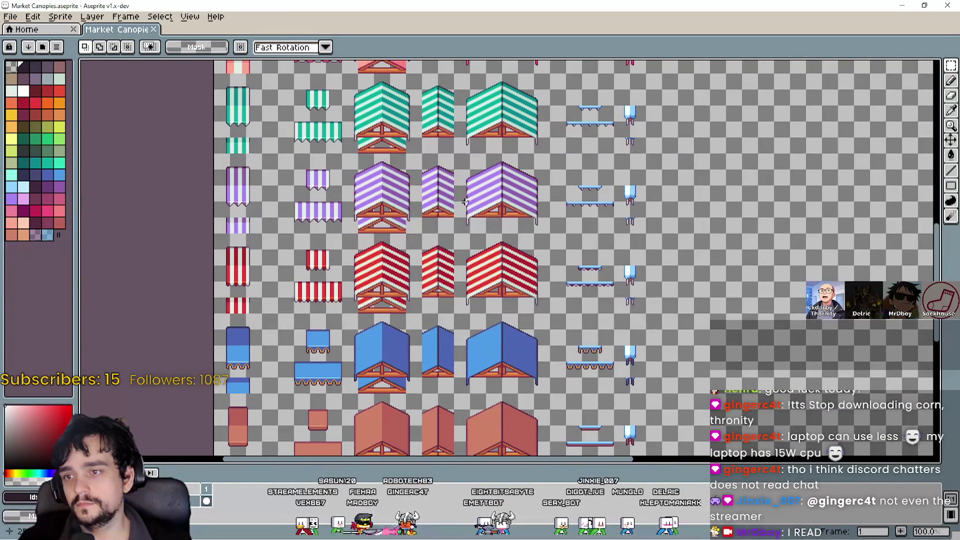
scroll(465, 202, up, 1)
drag(494, 238, 521, 287)
scroll(525, 288, down, 1)
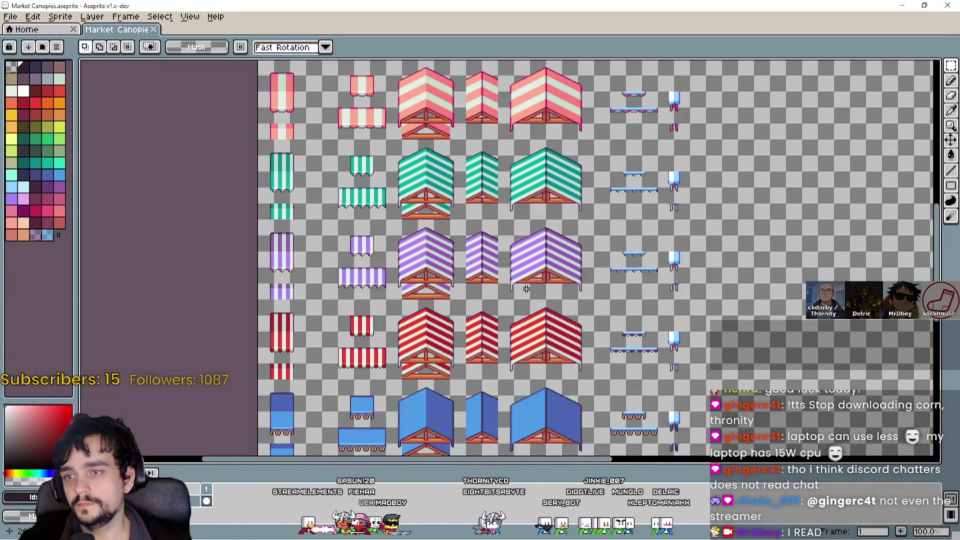
mouse_move(526, 251)
mouse_down()
mouse_move(522, 334)
mouse_move(711, 225)
mouse_move(684, 189)
mouse_up()
scroll(514, 220, up, 1)
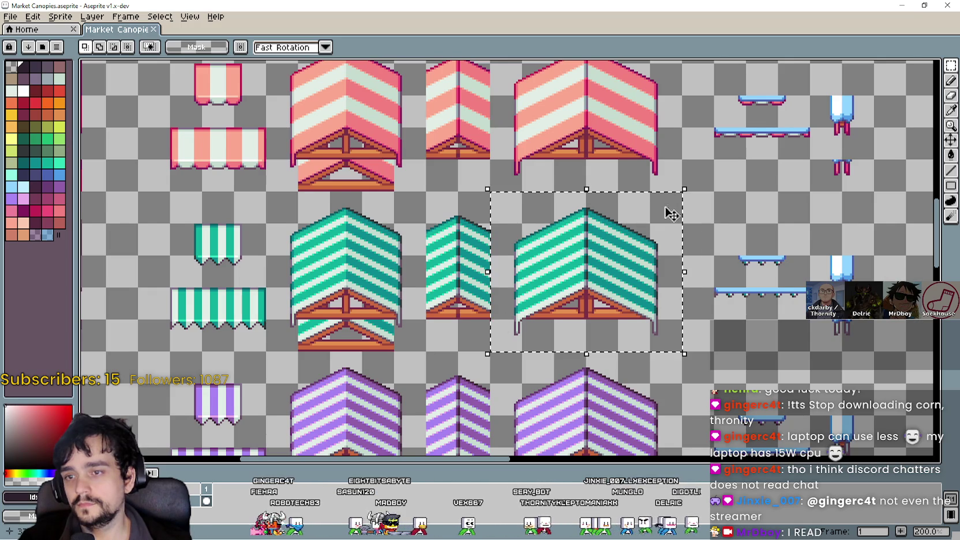
key(super+Down)
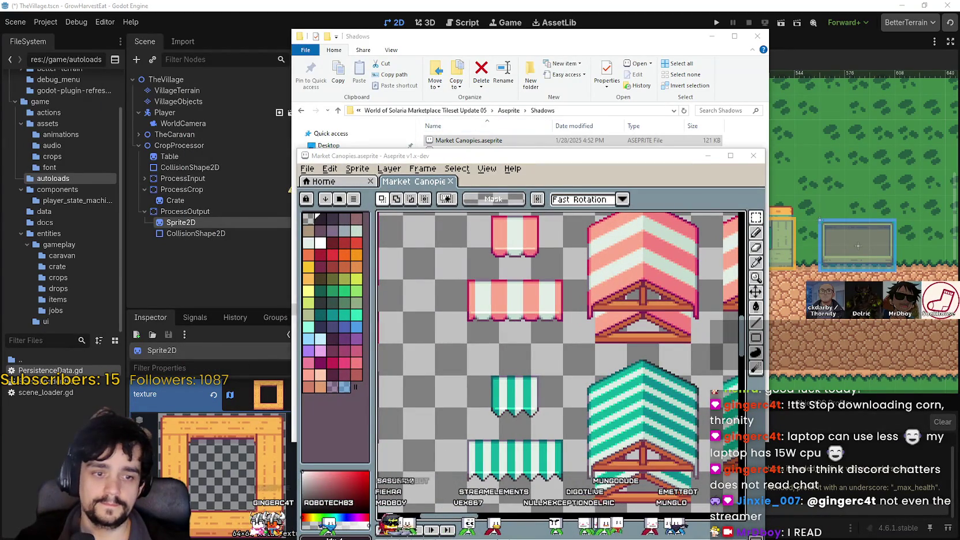
Paste the canopy into main_atlas.png and raise it above the wooden frame.
key(alt+Tab)
key(ctrl+v)
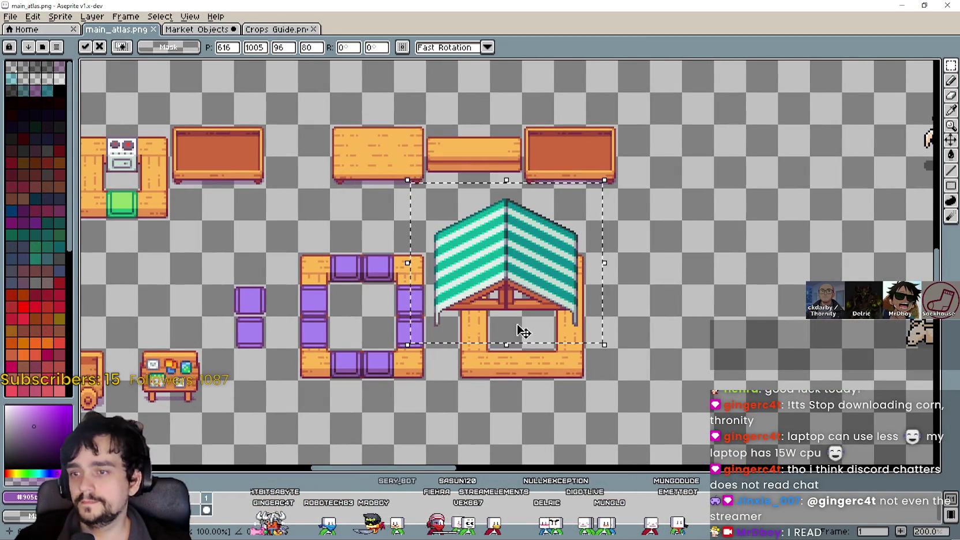
drag(517, 326, 530, 290)
drag(530, 257, 531, 218)
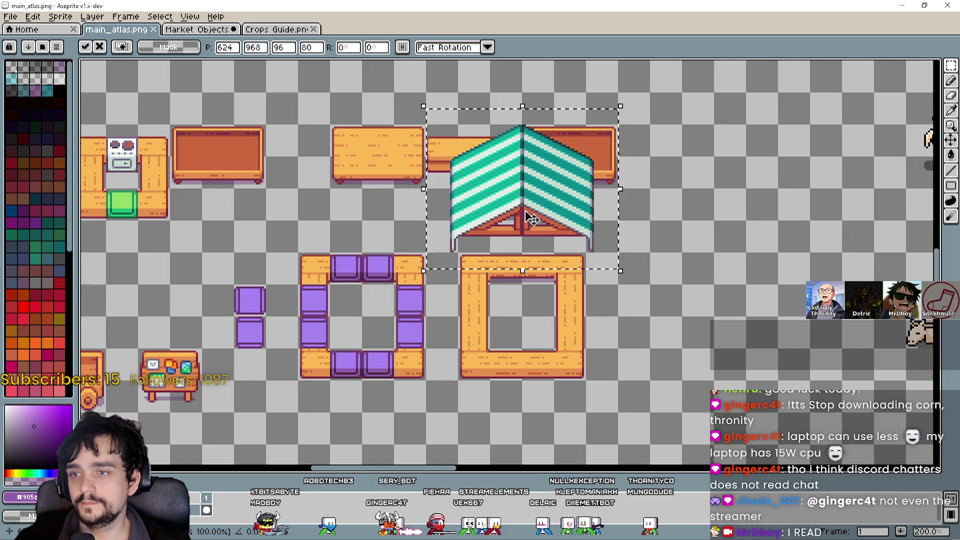
Undo the canopy paste and move the wooden frame down and to the right.
scroll(531, 218, down, 3)
key(ctrl+z)
scroll(529, 263, up, 3)
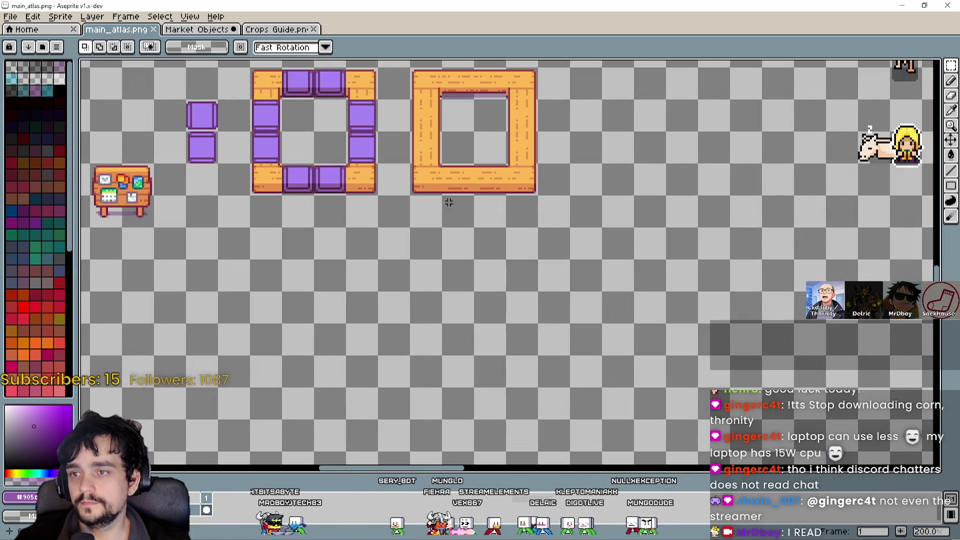
scroll(520, 142, down, 2)
mouse_move(524, 178)
mouse_down()
mouse_move(551, 285)
mouse_move(489, 209)
mouse_move(497, 204)
mouse_move(491, 185)
mouse_move(494, 196)
mouse_up()
key(Return)
Paste the teal canopy again above the repositioned frame and bring Market Canopies forward.
scroll(616, 259, up, 1)
key(ctrl+v)
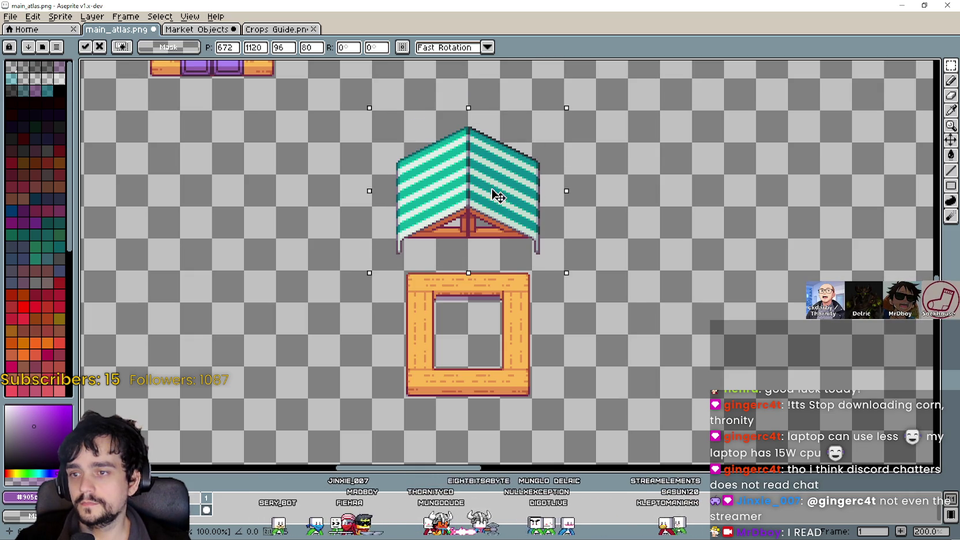
scroll(635, 301, up, 1)
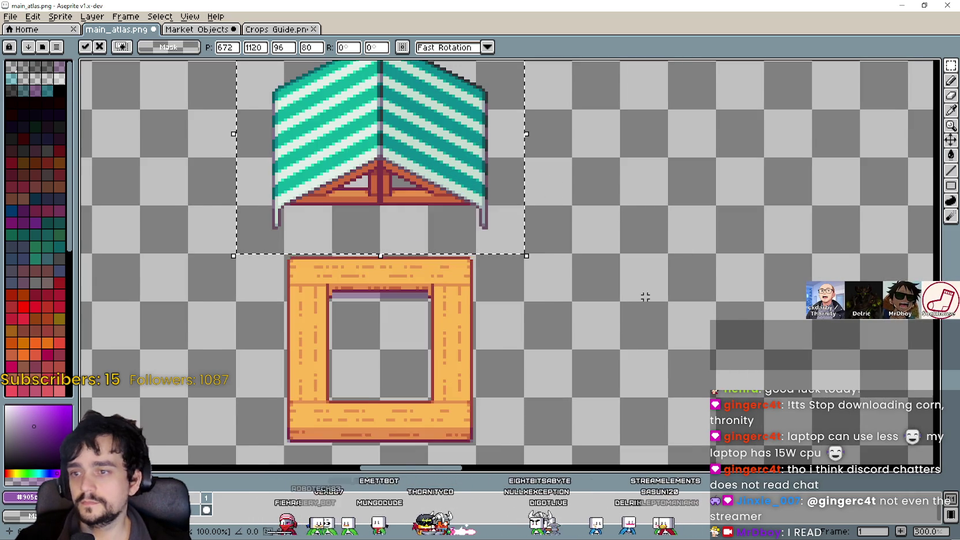
scroll(643, 297, down, 1)
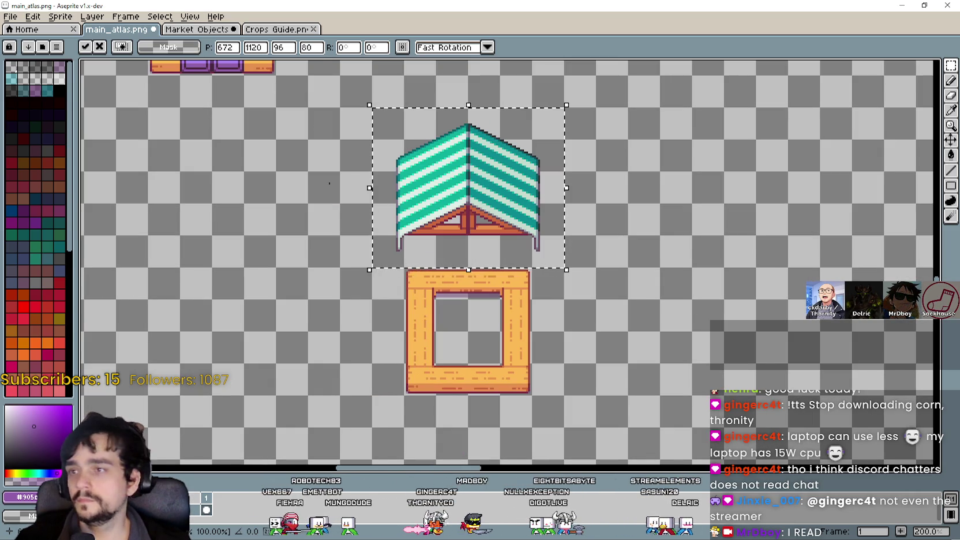
key(alt+Tab)
scroll(525, 345, down, 2)
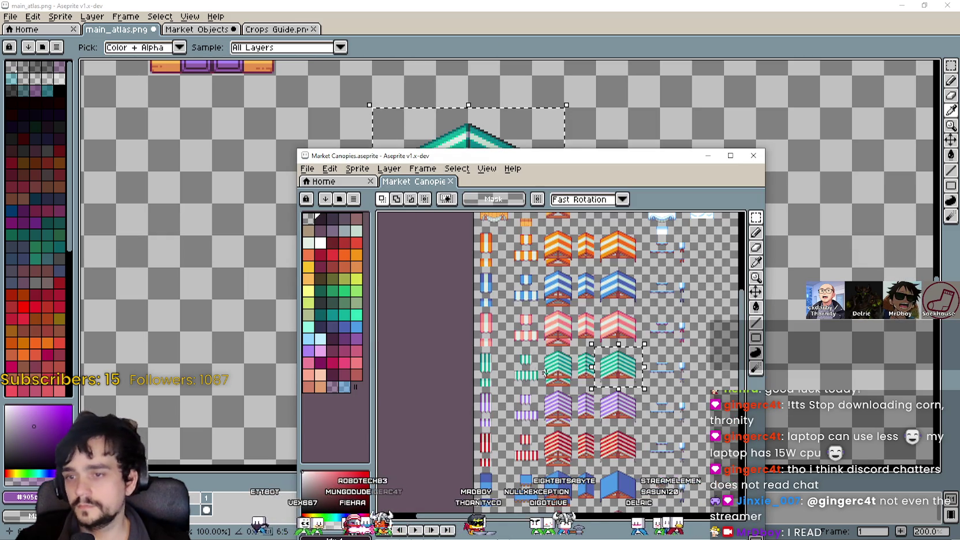
drag(535, 274, 490, 234)
scroll(485, 287, down, 1)
drag(545, 312, 630, 353)
scroll(630, 352, up, 3)
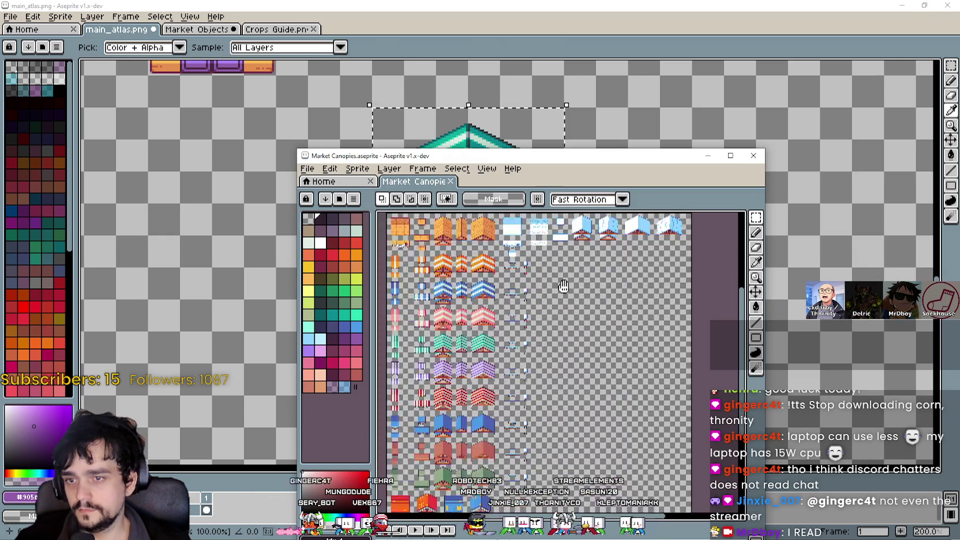
scroll(610, 270, up, 2)
scroll(610, 270, right, 6)
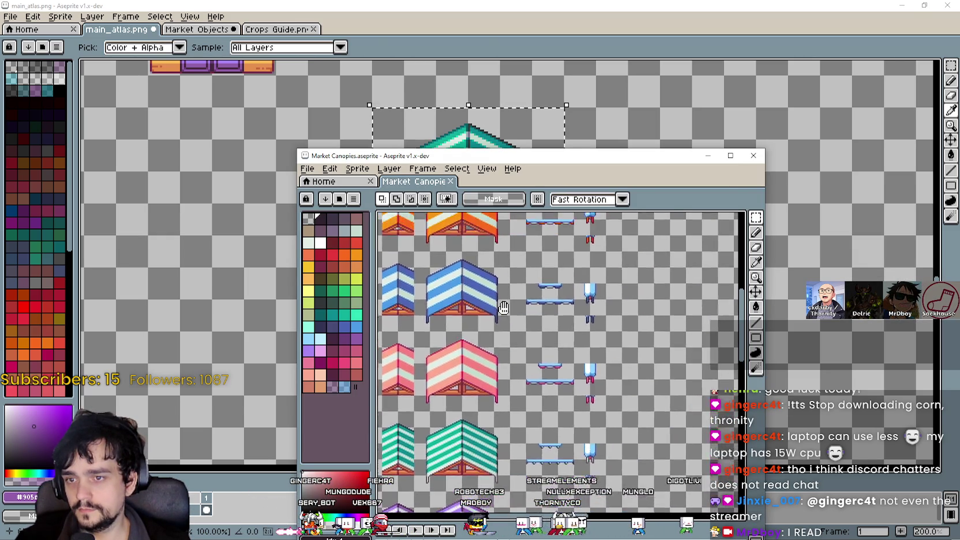
click(731, 155)
scroll(240, 283, up, 1)
mouse_move(240, 283)
mouse_down()
mouse_move(514, 240)
mouse_move(518, 118)
mouse_up()
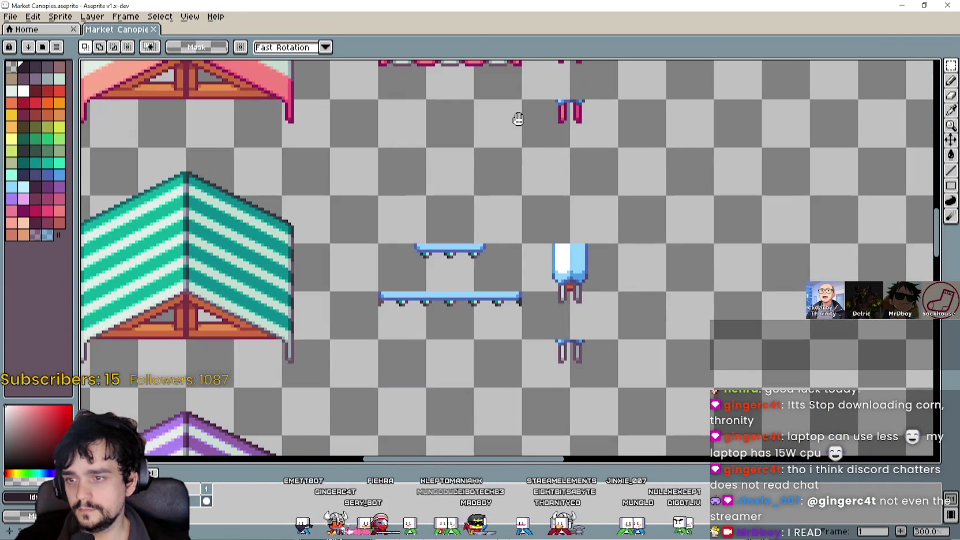
scroll(518, 118, down, 4)
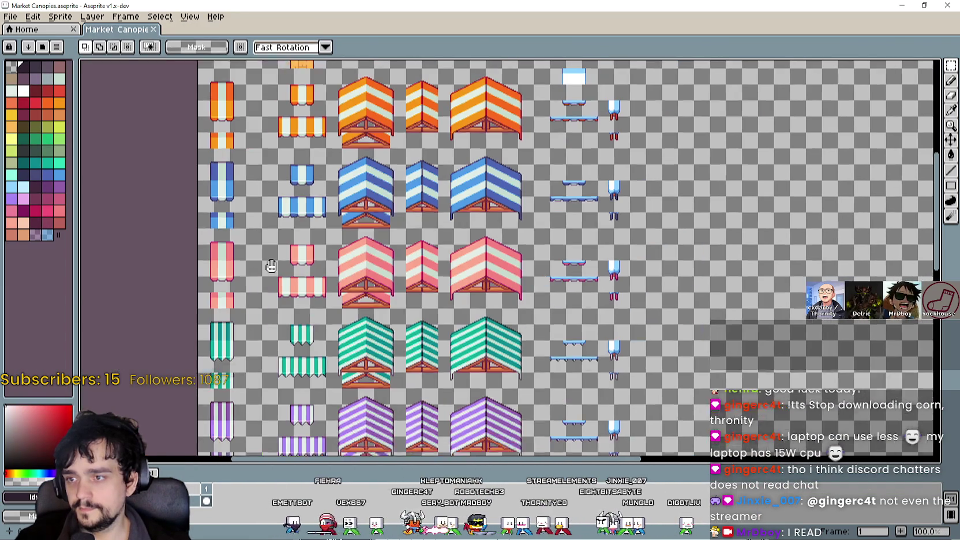
drag(270, 265, 391, 253)
scroll(478, 277, up, 2)
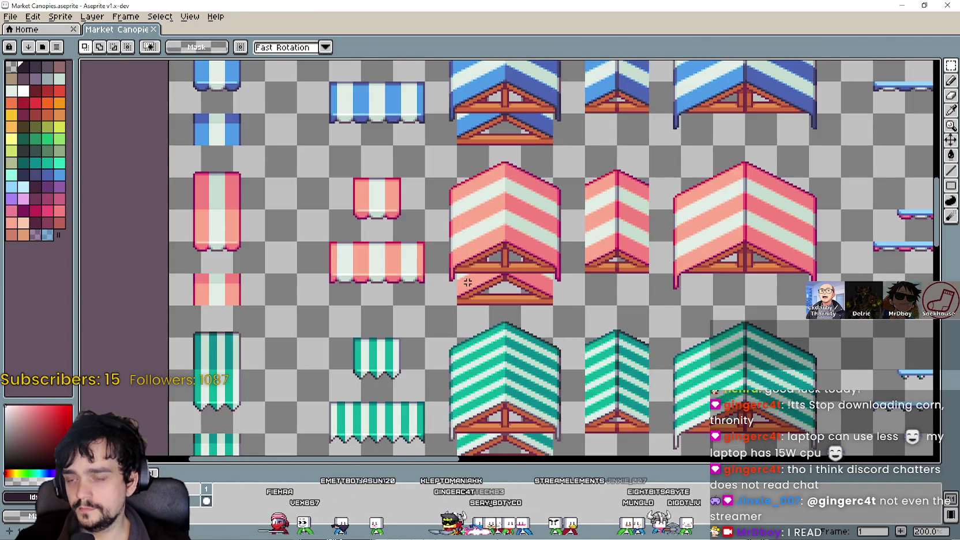
drag(520, 306, 488, 206)
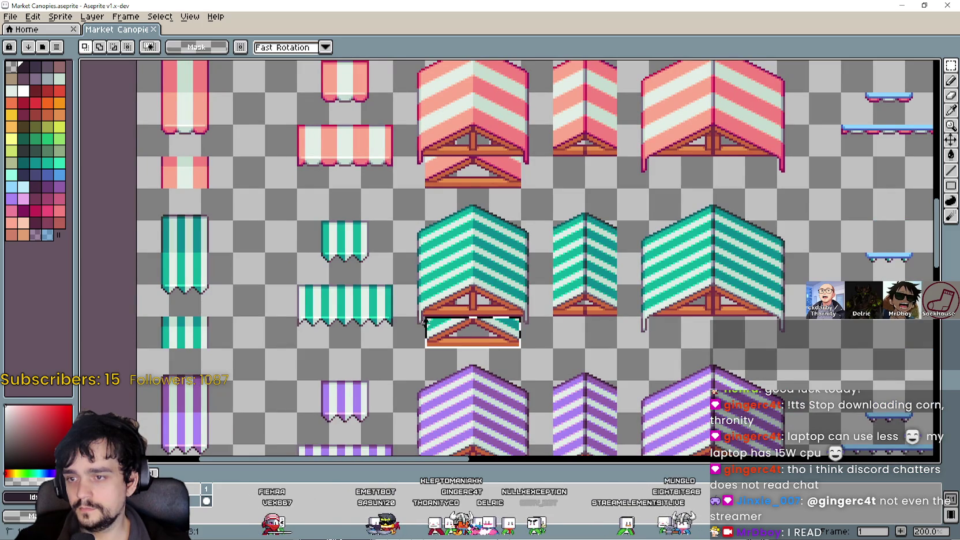
drag(742, 273, 589, 242)
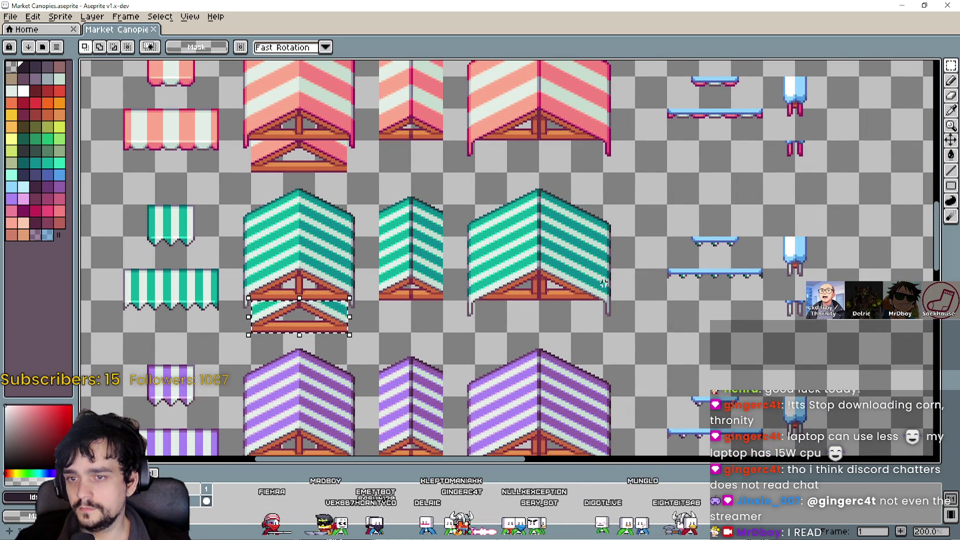
scroll(603, 283, down, 1)
mouse_move(604, 283)
mouse_down()
mouse_move(717, 285)
mouse_move(544, 323)
mouse_up()
scroll(621, 214, down, 1)
mouse_move(621, 215)
mouse_down()
mouse_move(578, 299)
mouse_move(556, 310)
mouse_move(538, 148)
mouse_up()
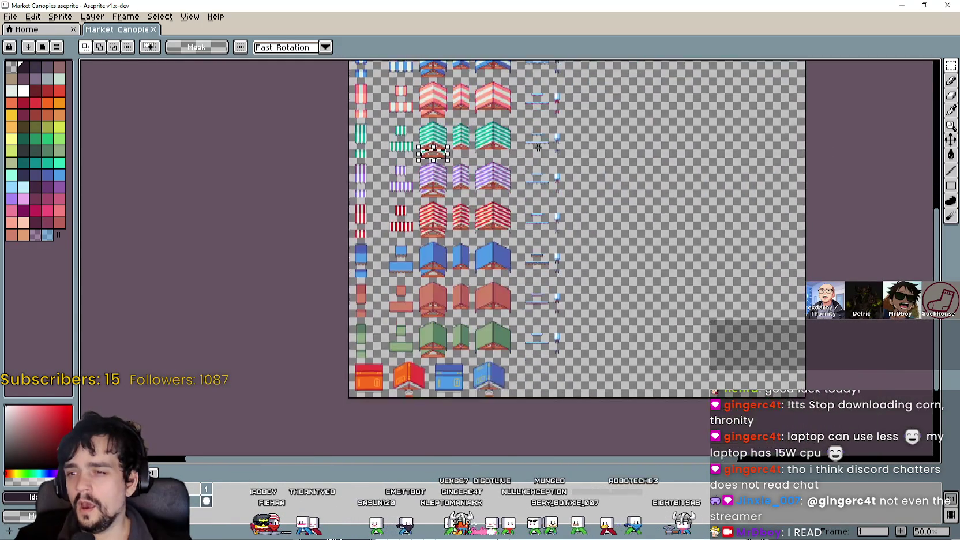
scroll(550, 198, up, 5)
scroll(570, 257, down, 2)
scroll(570, 257, up, 1)
drag(568, 254, 562, 329)
scroll(562, 330, up, 2)
scroll(562, 329, down, 2)
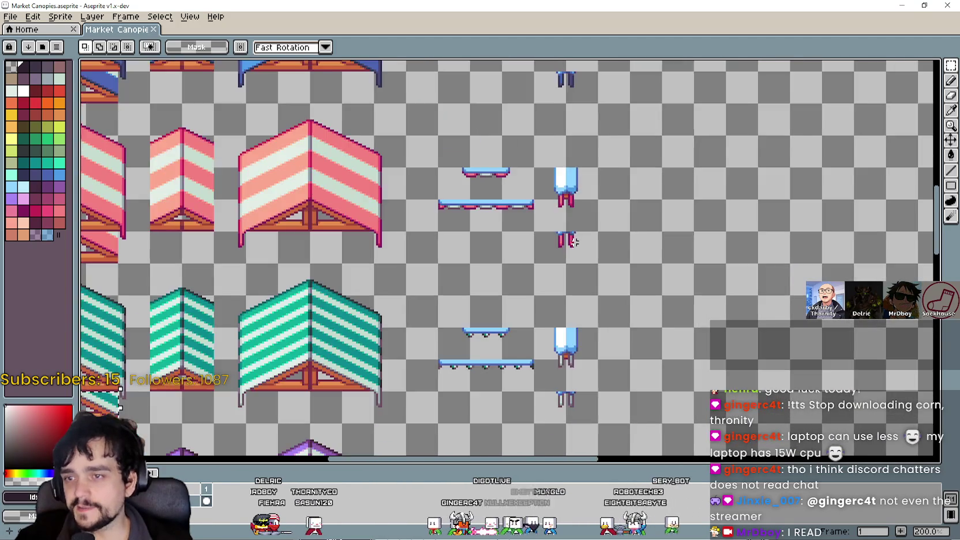
scroll(508, 326, up, 1)
scroll(454, 322, down, 2)
drag(454, 322, 522, 230)
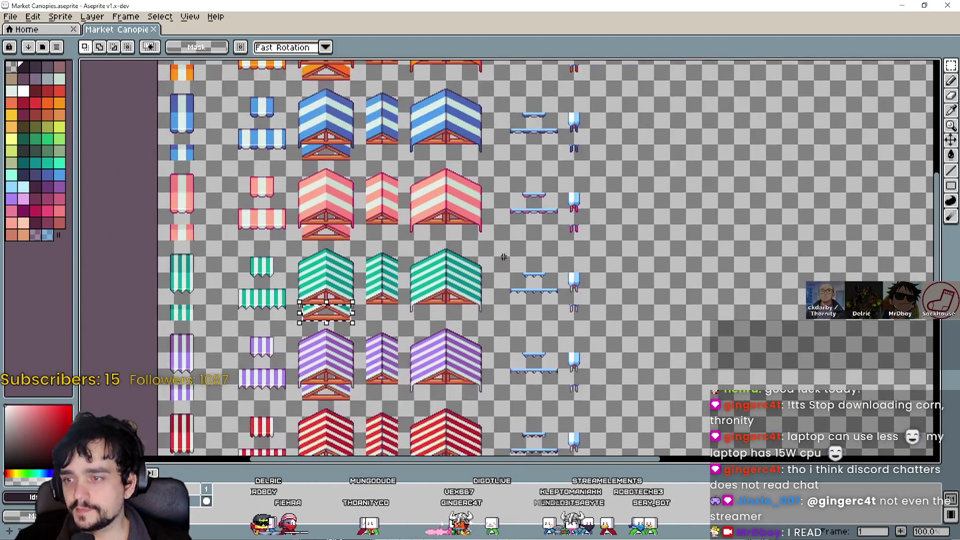
drag(522, 170, 536, 123)
mouse_move(488, 6)
mouse_down()
mouse_move(390, 86)
mouse_move(474, 183)
mouse_up()
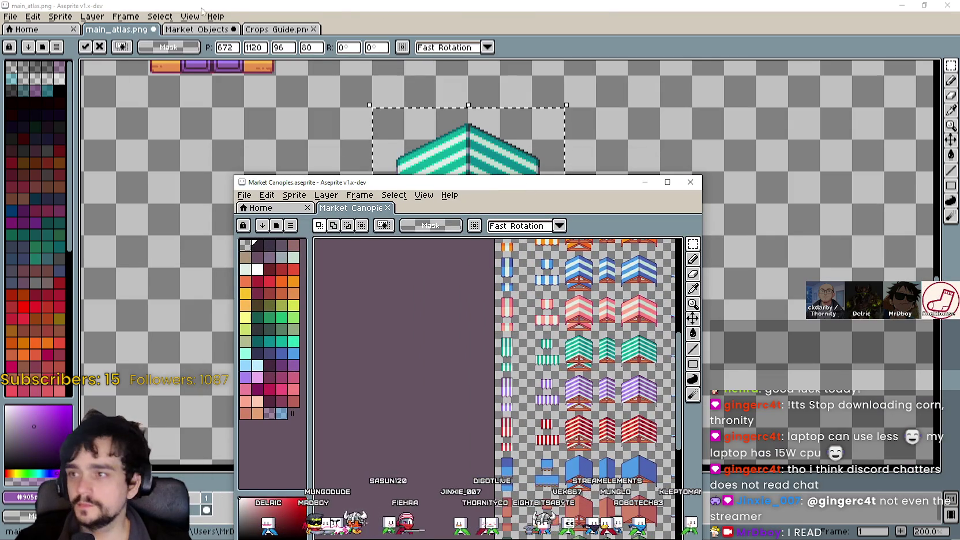
On the Market Objects sheet, select the right-hand wooden post.
click(202, 29)
scroll(356, 214, down, 1)
drag(464, 267, 459, 286)
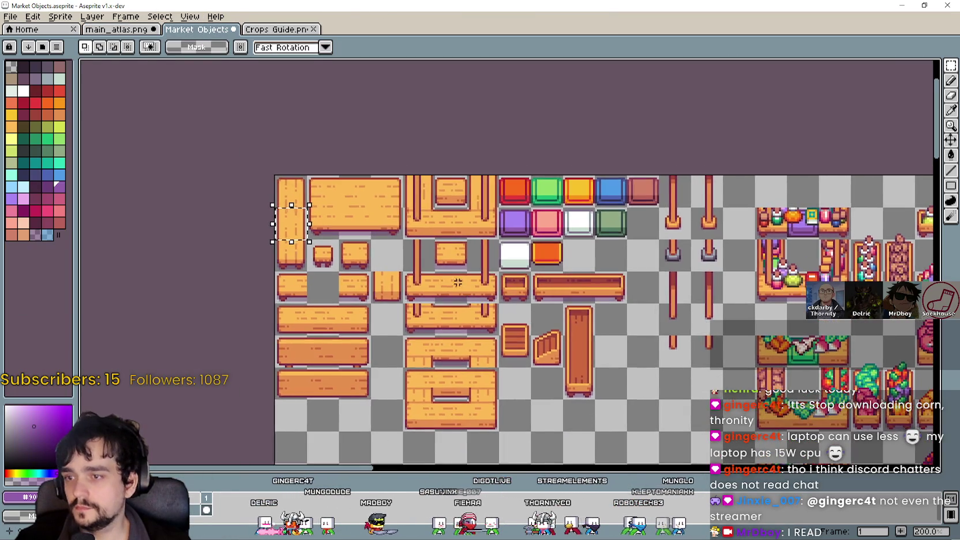
scroll(460, 286, up, 2)
scroll(480, 239, down, 1)
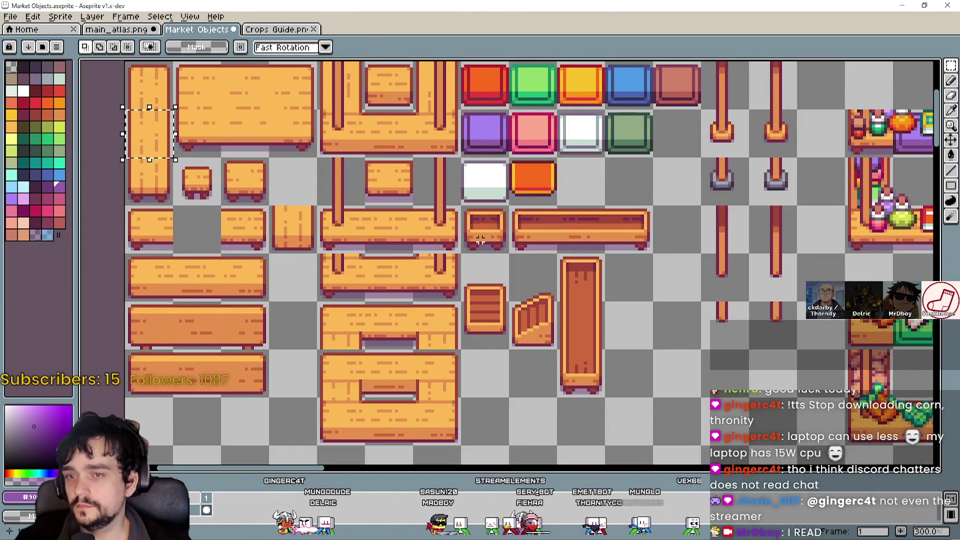
drag(849, 255, 642, 308)
drag(579, 256, 551, 276)
drag(540, 219, 542, 167)
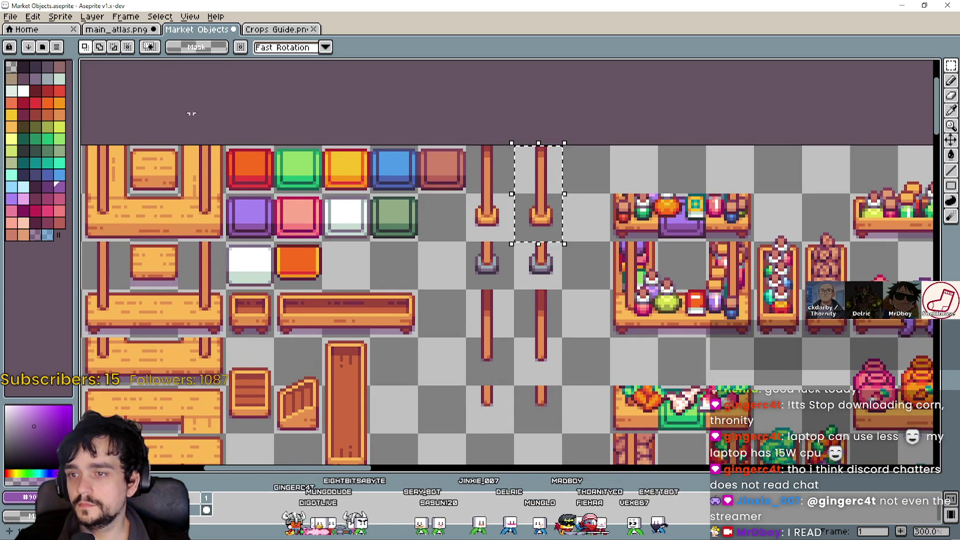
Paste the 16×32 wooden post into main_atlas.png and place it beside the teal canopy.
click(122, 31)
key(ctrl+v)
mouse_move(506, 268)
mouse_down()
mouse_move(519, 319)
mouse_move(530, 323)
mouse_up()
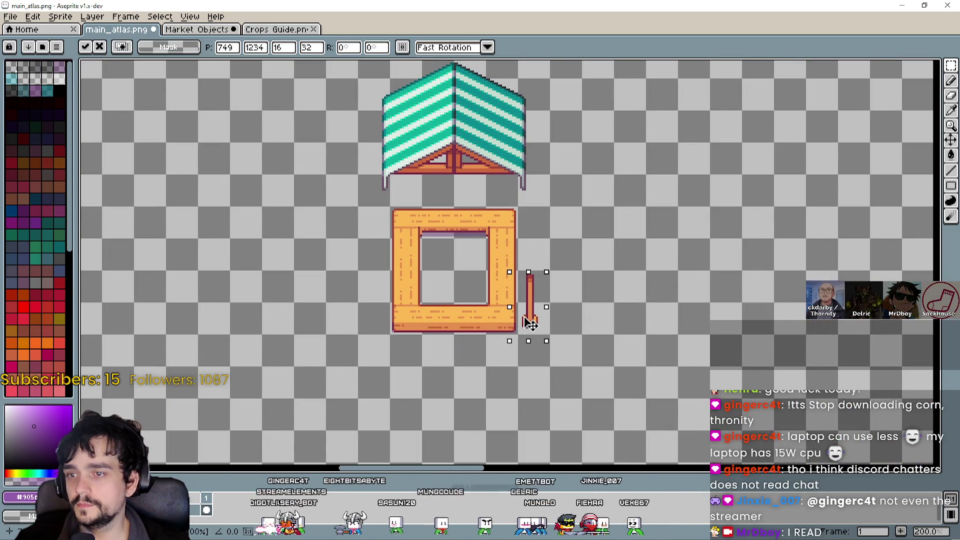
scroll(534, 320, up, 1)
scroll(536, 317, down, 1)
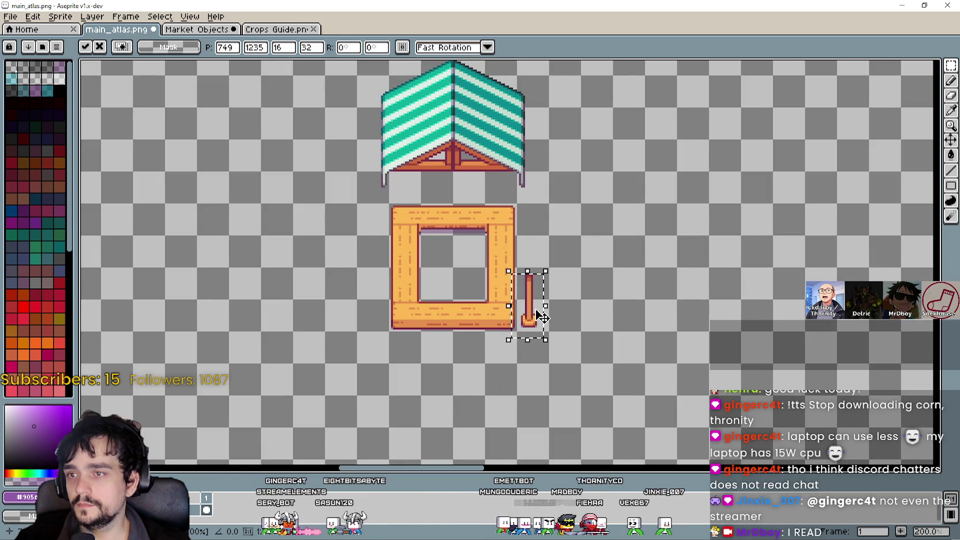
key(Right)
key(Right)
key(Right)
key(Up)
key(Up)
key(Up)
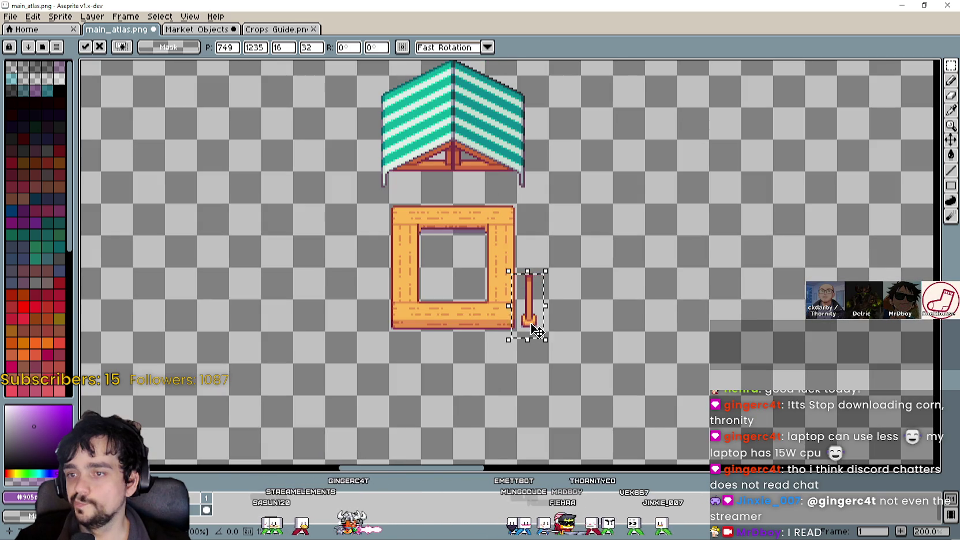
key(Return)
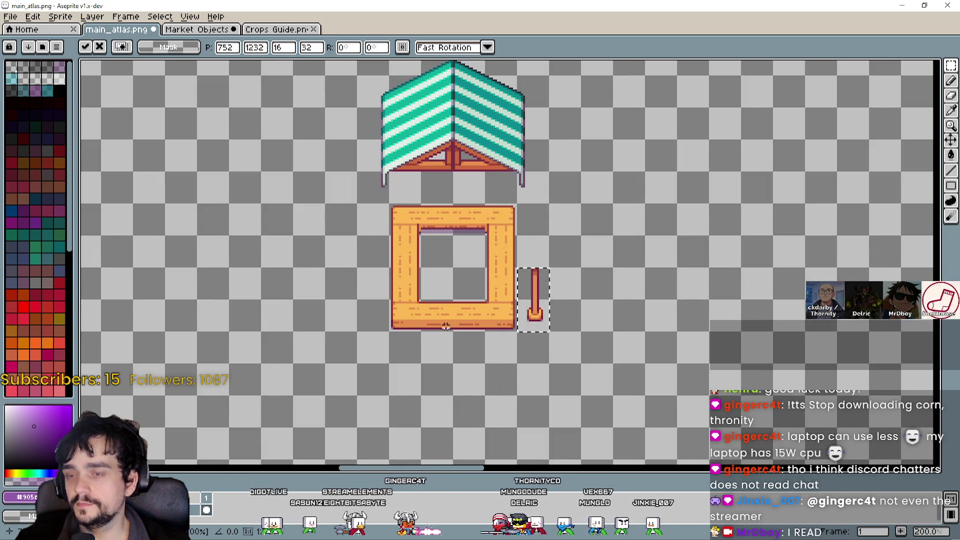
drag(445, 326, 541, 327)
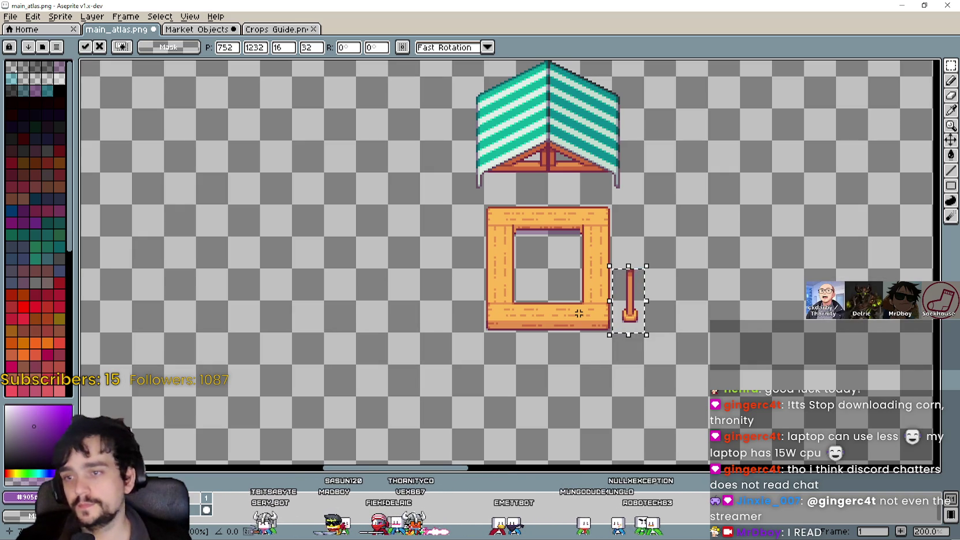
mouse_move(642, 318)
mouse_down()
mouse_move(615, 178)
mouse_move(609, 185)
mouse_move(640, 214)
mouse_up()
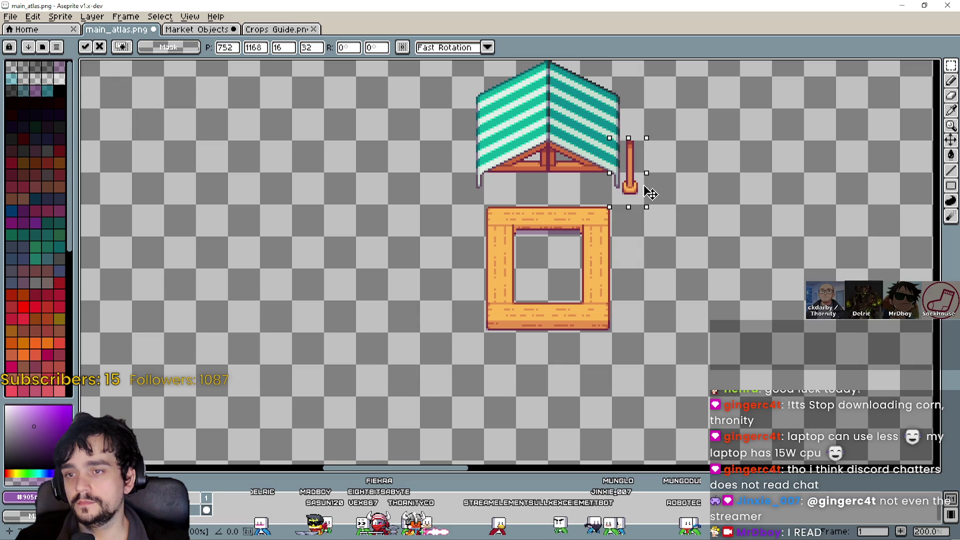
Undo the pasted post and canopy, leaving only the wooden frame.
drag(649, 192, 656, 306)
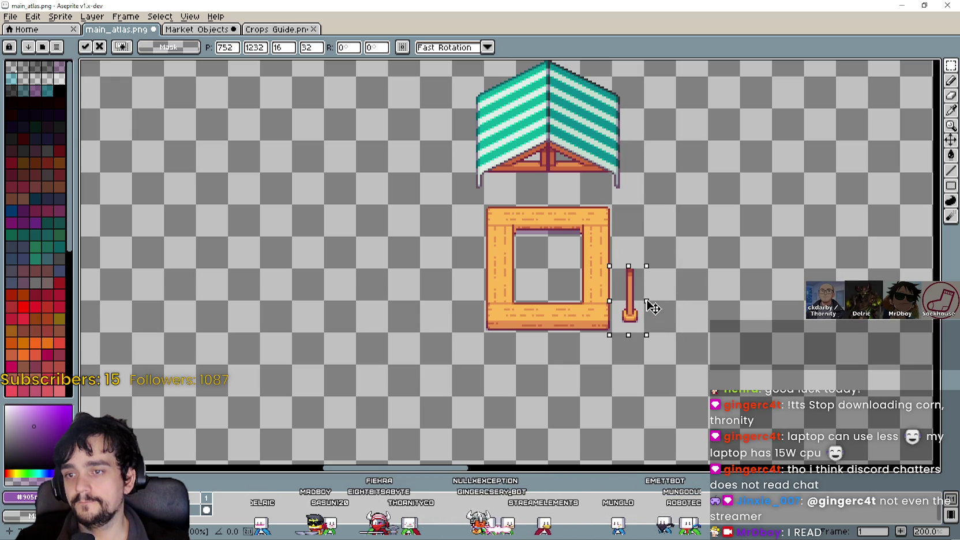
key(ctrl+z)
scroll(637, 309, up, 2)
key(ctrl+z)
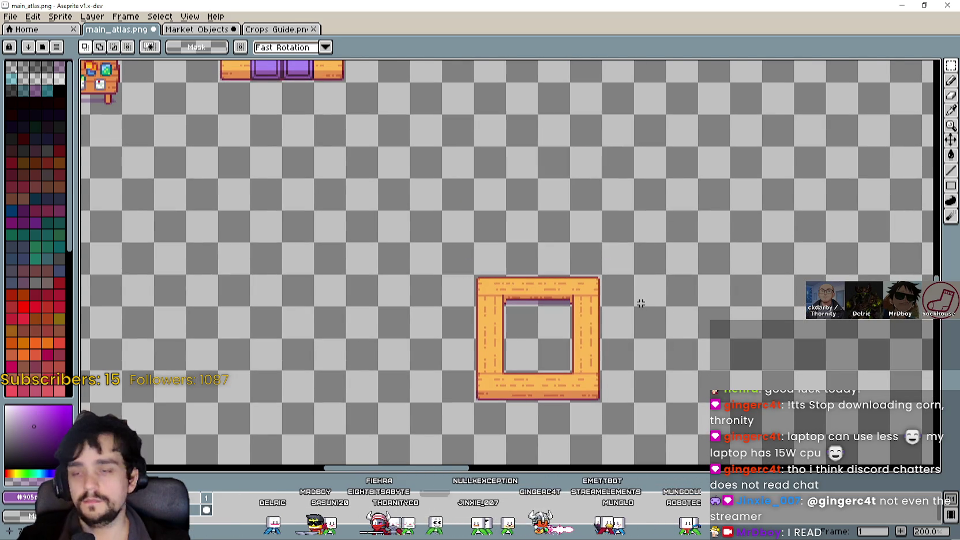
scroll(640, 303, down, 2)
scroll(615, 272, down, 1)
scroll(505, 316, up, 1)
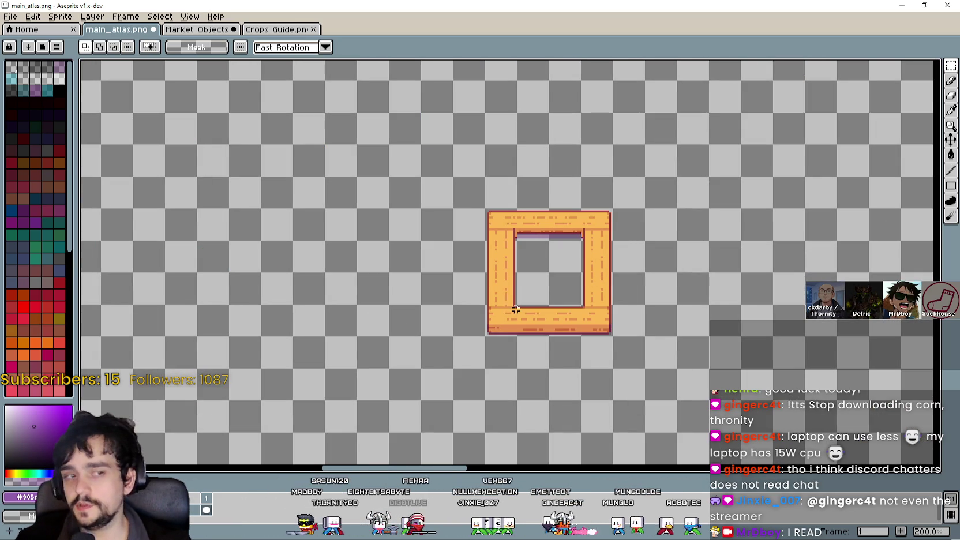
scroll(688, 287, down, 1)
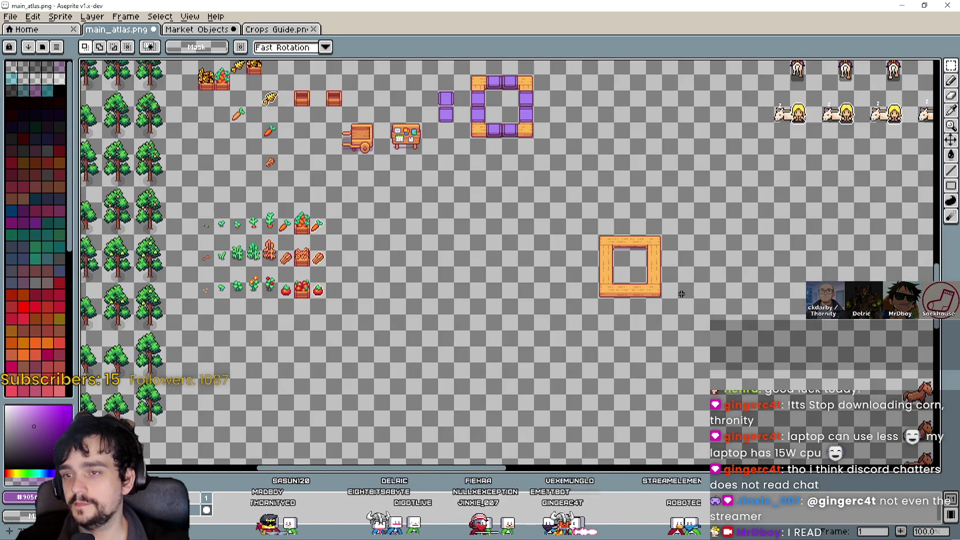
scroll(551, 380, down, 1)
scroll(600, 312, up, 1)
Move the wooden frame up beside the purple frame and save main_atlas.png.
mouse_move(600, 313)
mouse_down()
mouse_move(536, 153)
mouse_move(552, 153)
mouse_up()
key(ctrl+s)
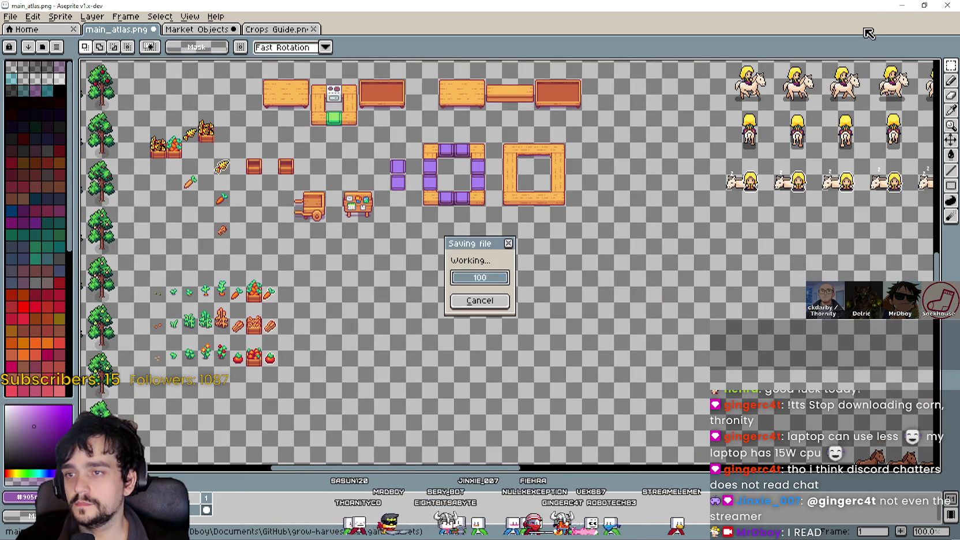
click(902, 5)
In Godot, inspect the ProcessCrop, ProcessInput and CropProcessor nodes and the output sprite.
click(721, 231)
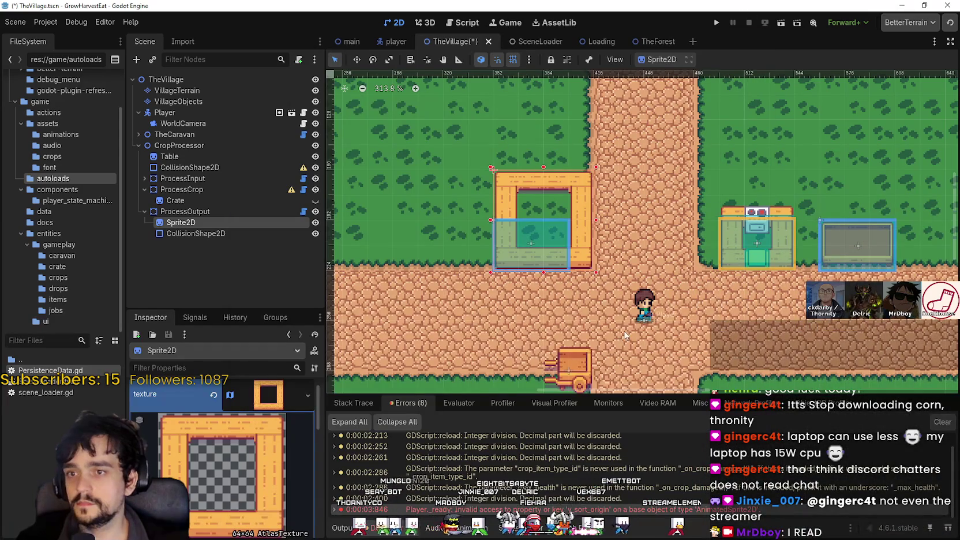
scroll(585, 292, up, 5)
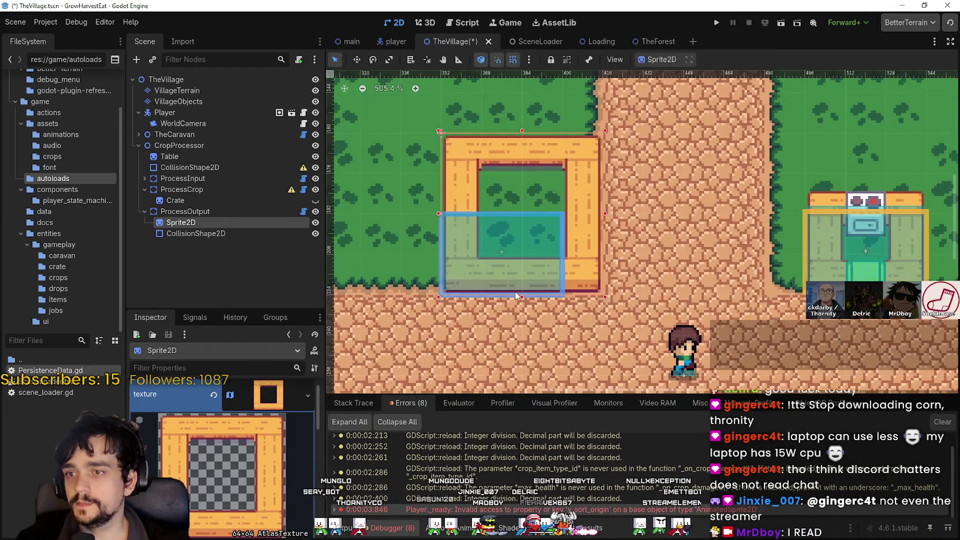
click(182, 189)
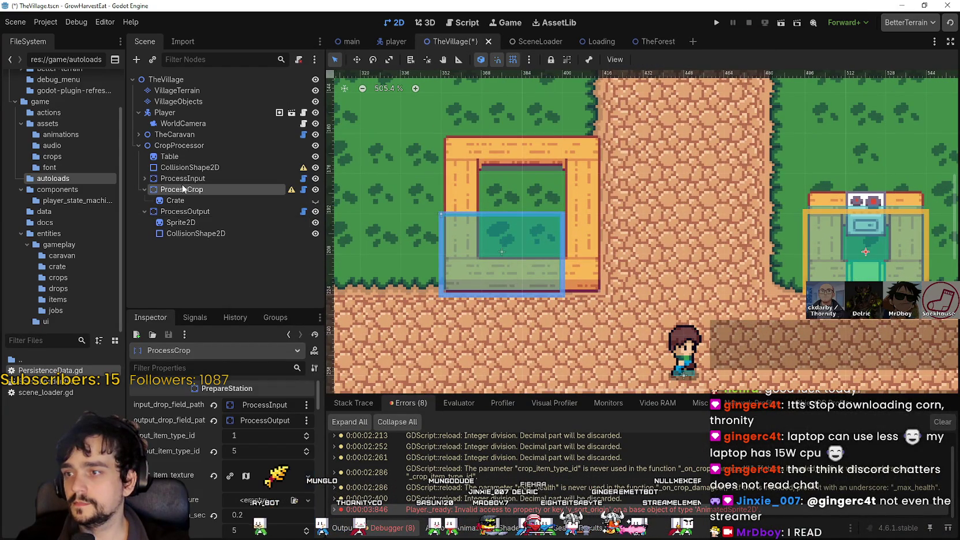
click(182, 178)
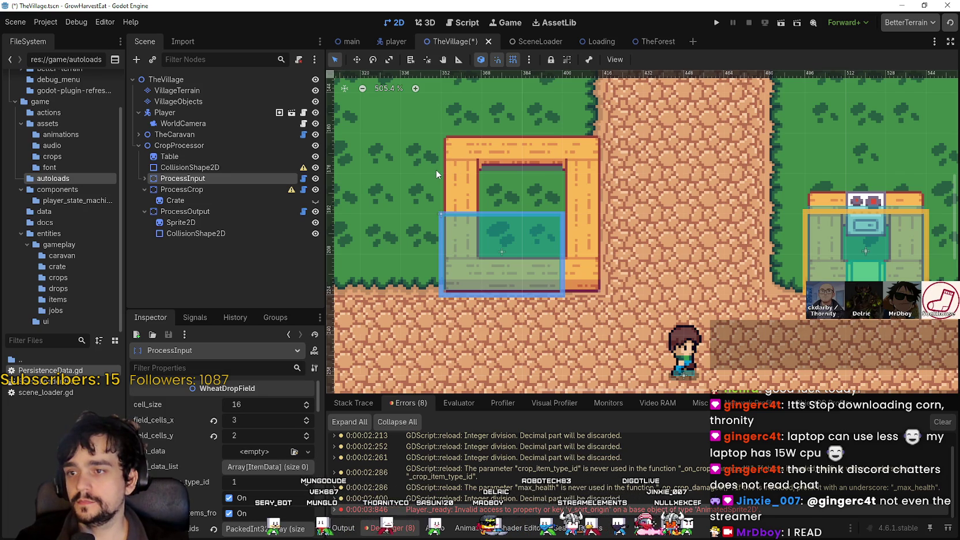
scroll(437, 169, up, 1)
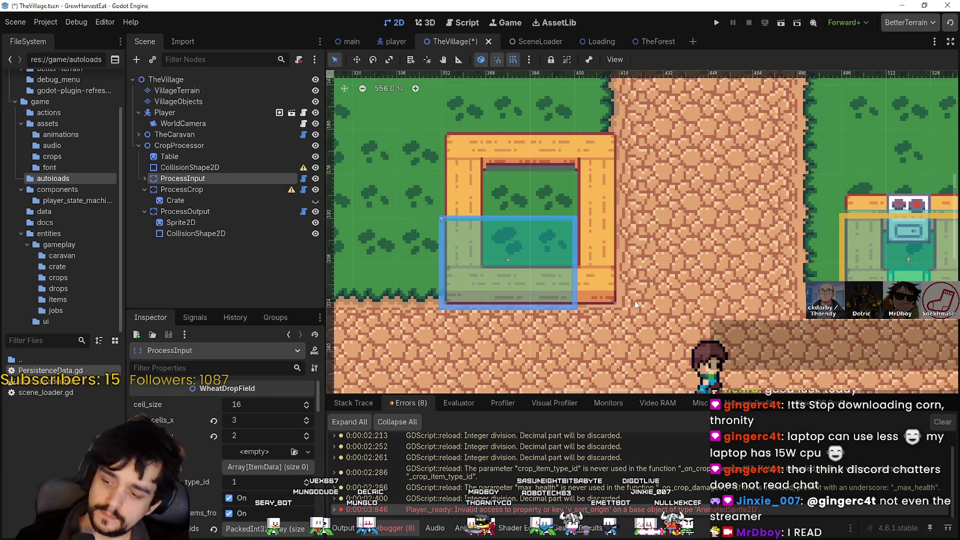
scroll(606, 277, down, 2)
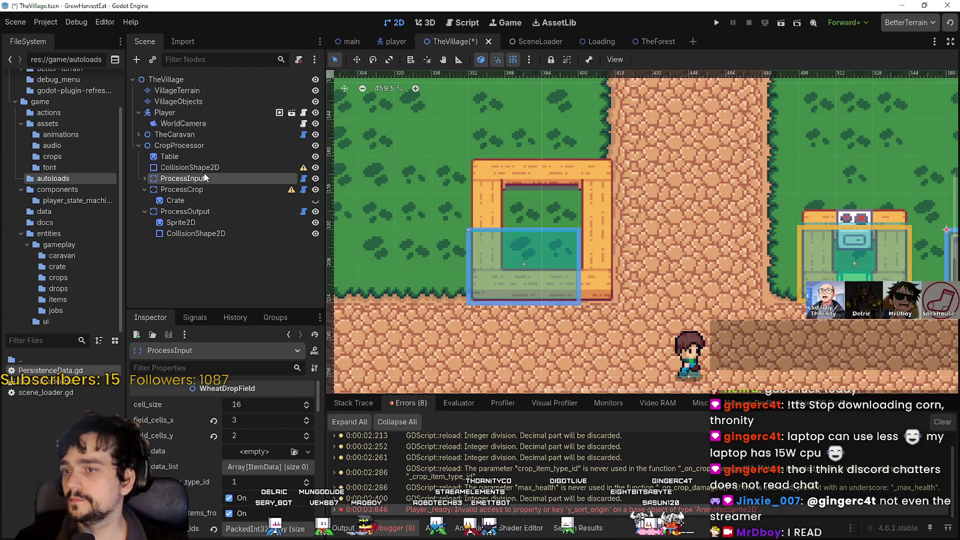
click(201, 146)
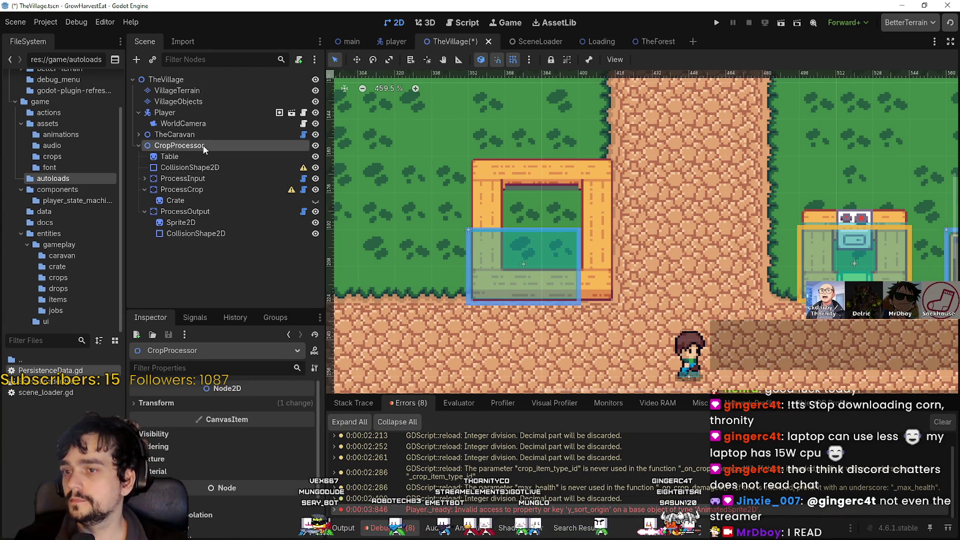
click(178, 223)
Set ProcessOutput's field_cells_x to 2 and field_cells_y to 1.
click(188, 212)
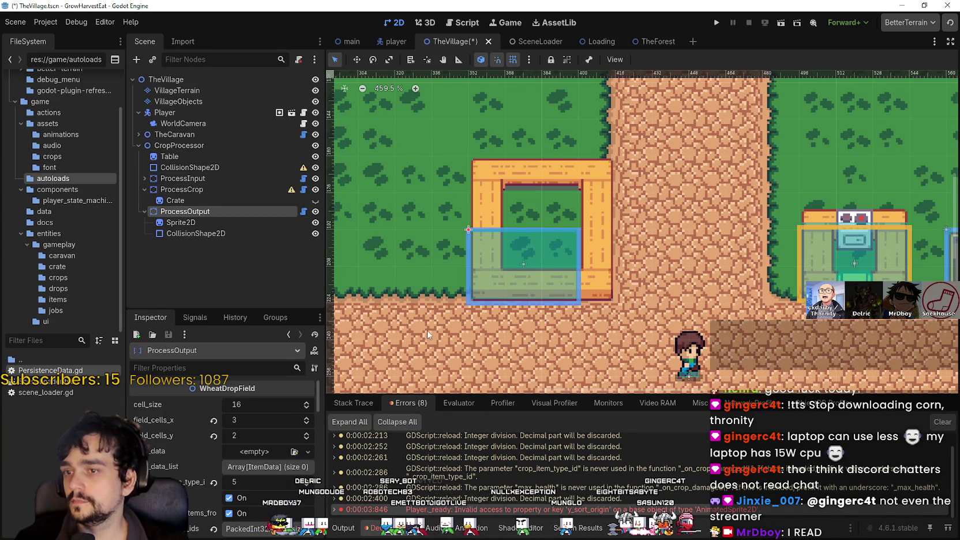
click(312, 423)
click(306, 439)
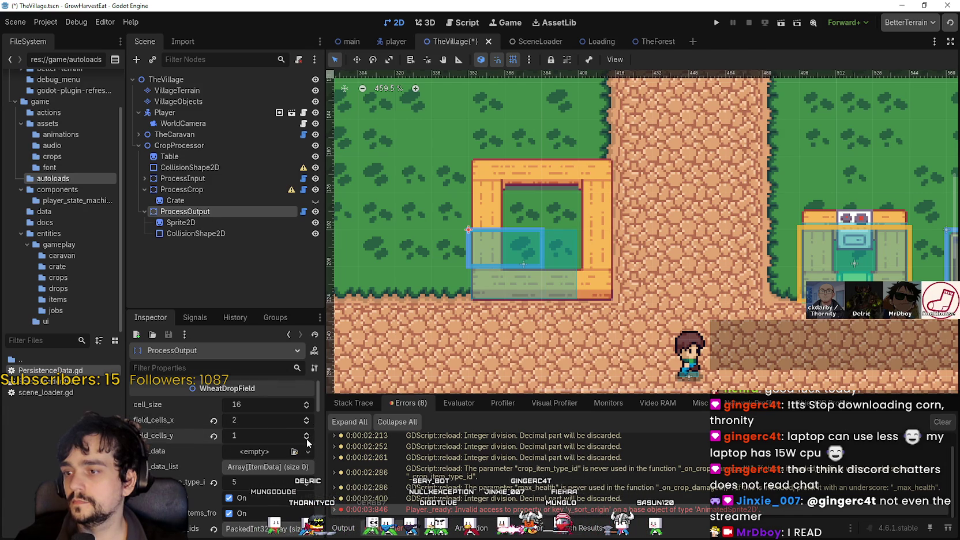
click(214, 222)
click(216, 233)
scroll(542, 279, up, 2)
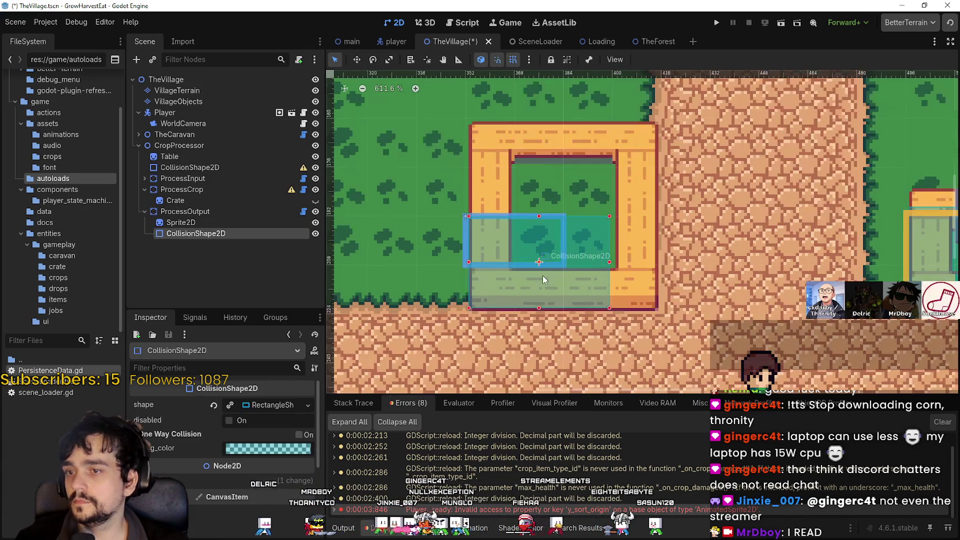
Reparent the collision shape under CropProcessor below Table and stretch it over the counter frame.
drag(182, 234, 226, 162)
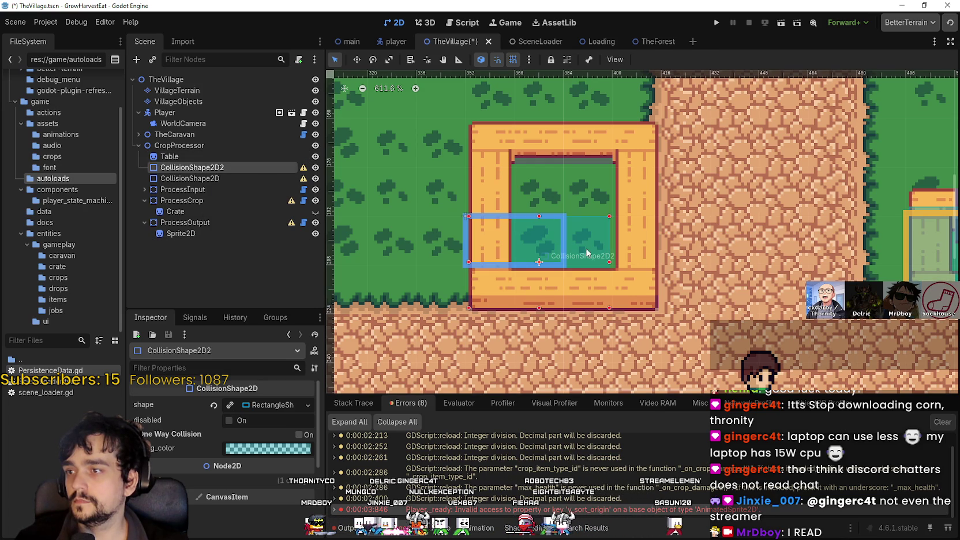
drag(609, 215, 660, 120)
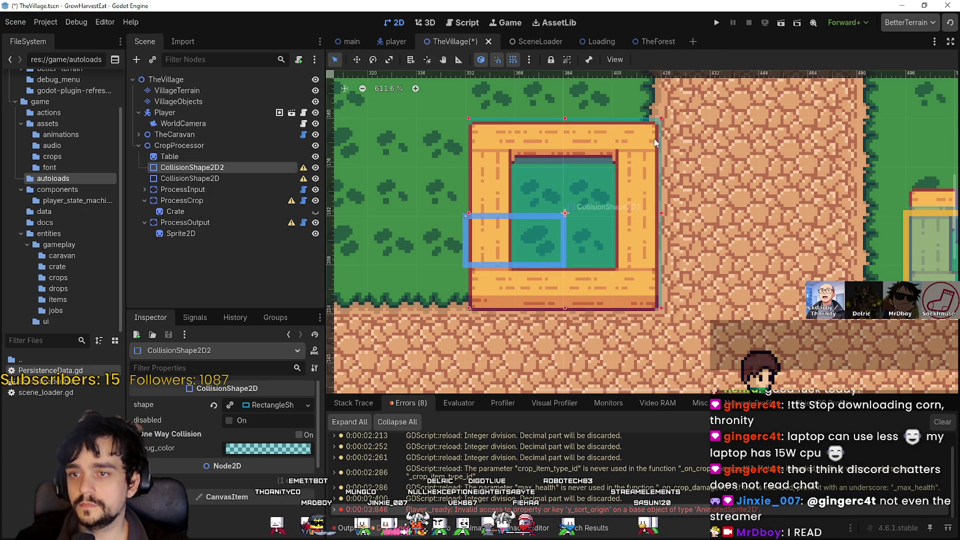
scroll(562, 323, up, 2)
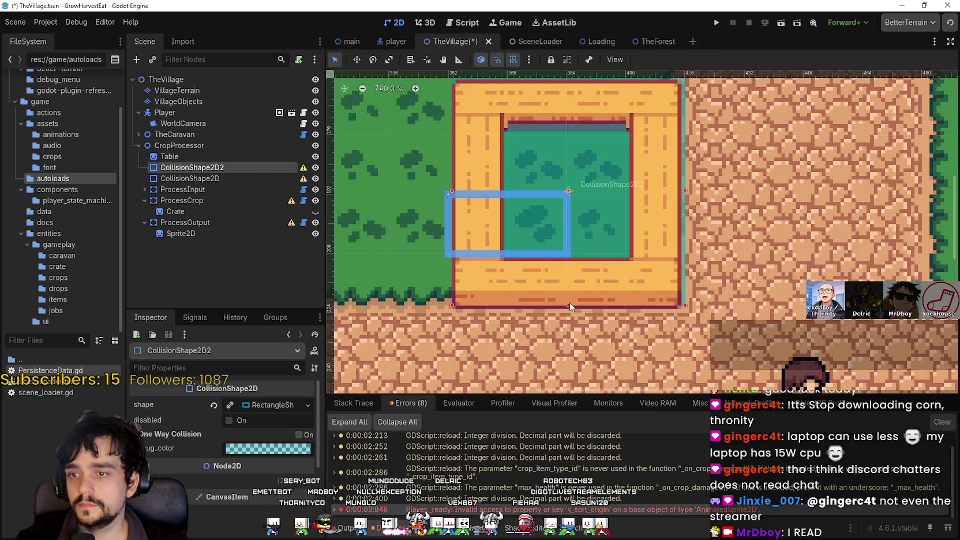
scroll(570, 304, up, 8)
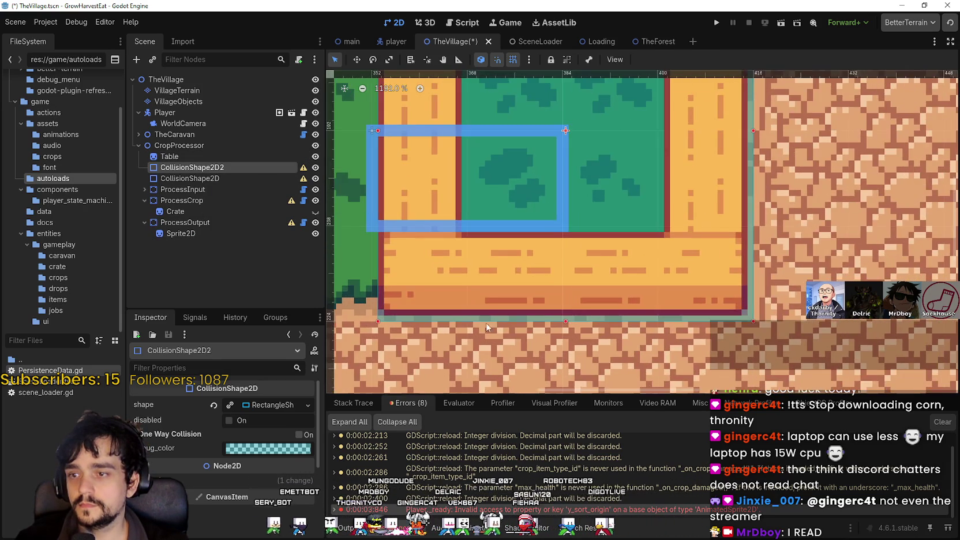
scroll(640, 301, down, 8)
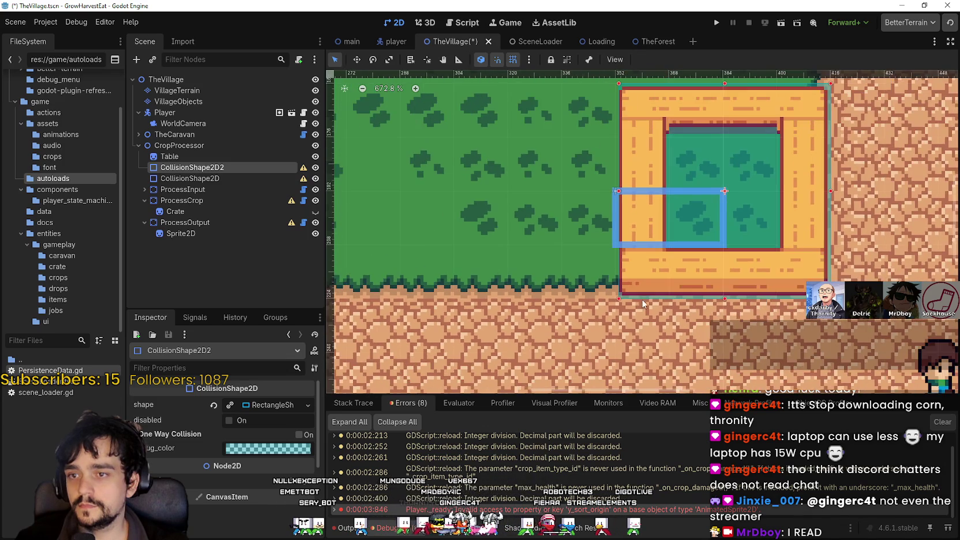
scroll(577, 208, up, 7)
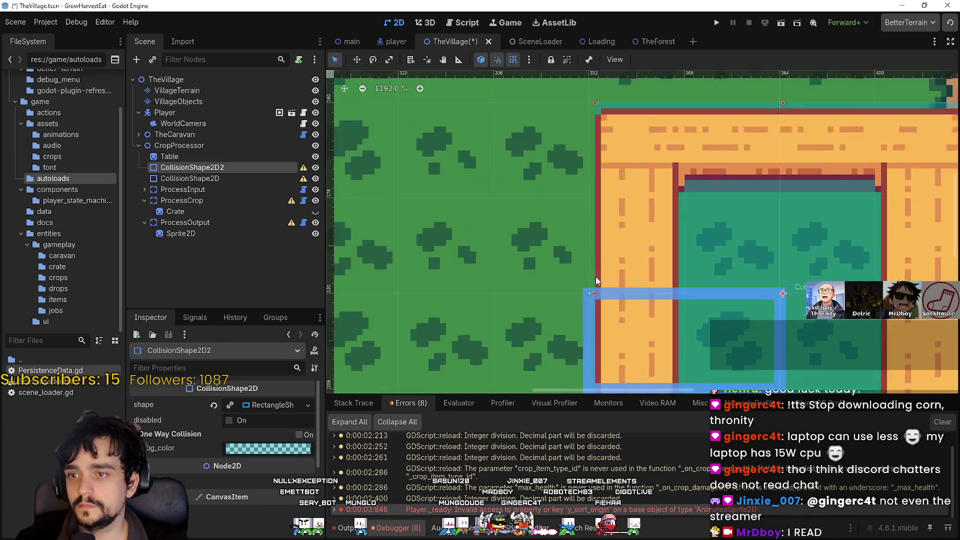
scroll(593, 295, down, 3)
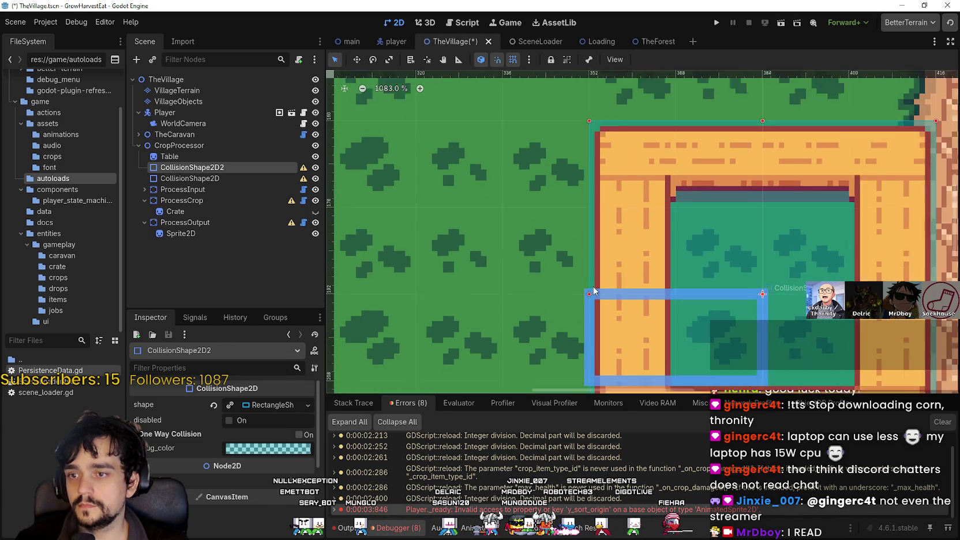
Check CropProcessor and the moved collision shape, then select the other collision shape.
click(209, 145)
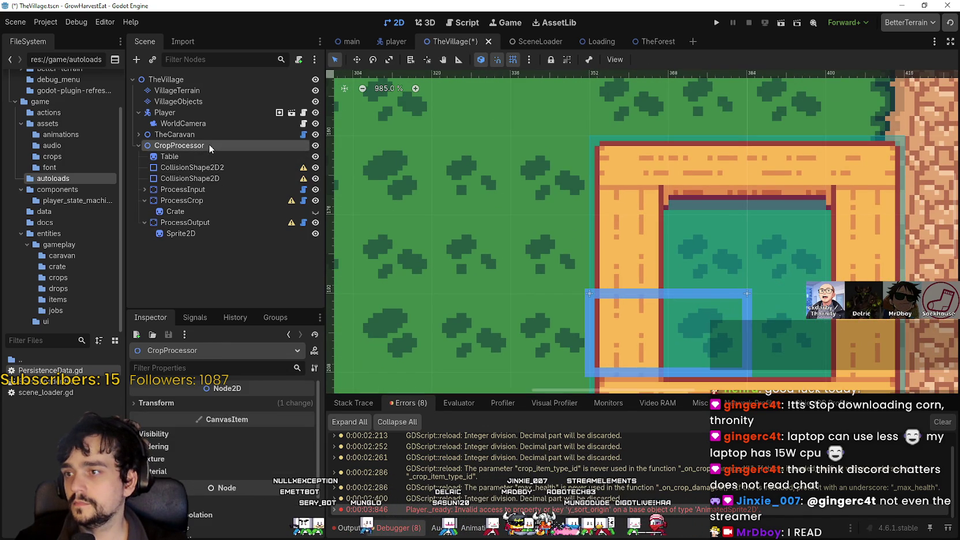
click(202, 167)
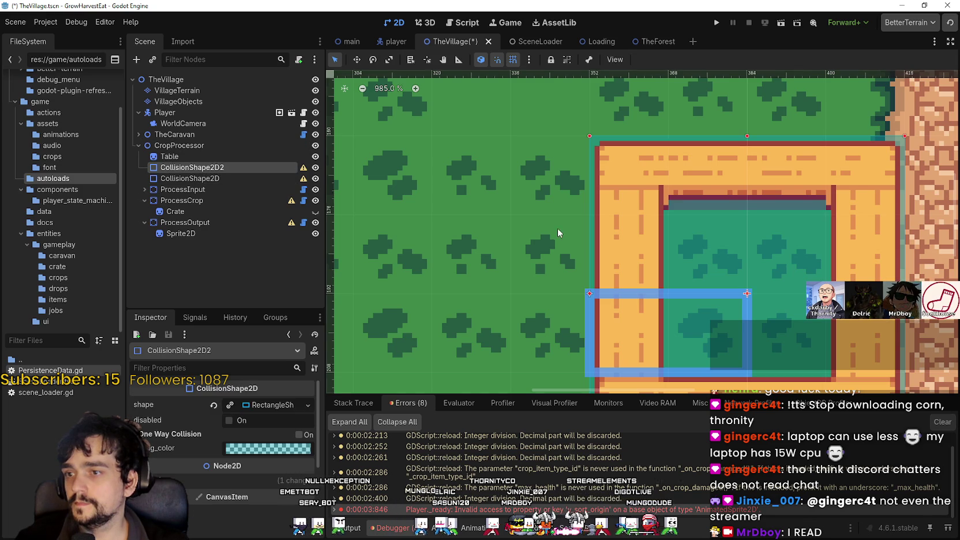
scroll(442, 209, down, 6)
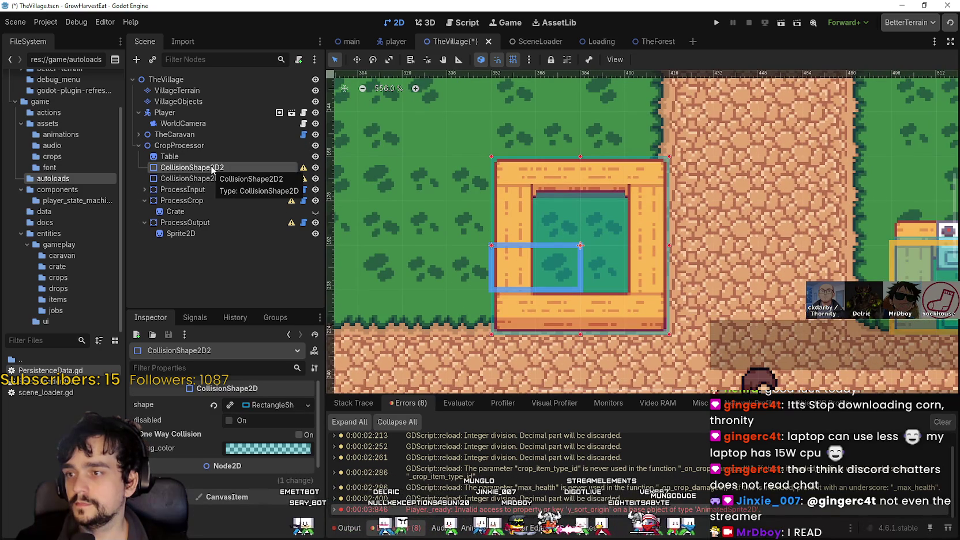
scroll(651, 242, down, 4)
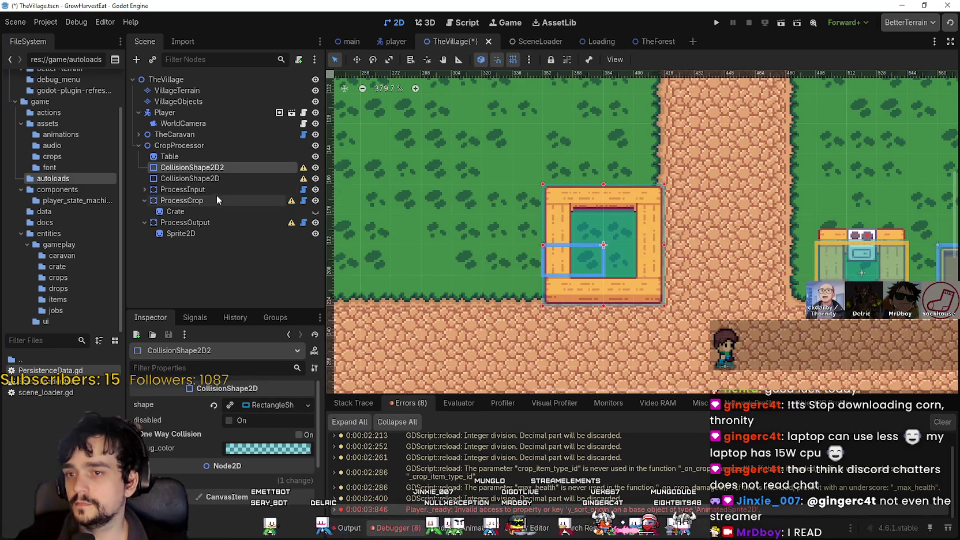
click(225, 178)
Start deleting and renaming CollisionShape2D2, then cancel both and keep it unchanged.
right_click(225, 168)
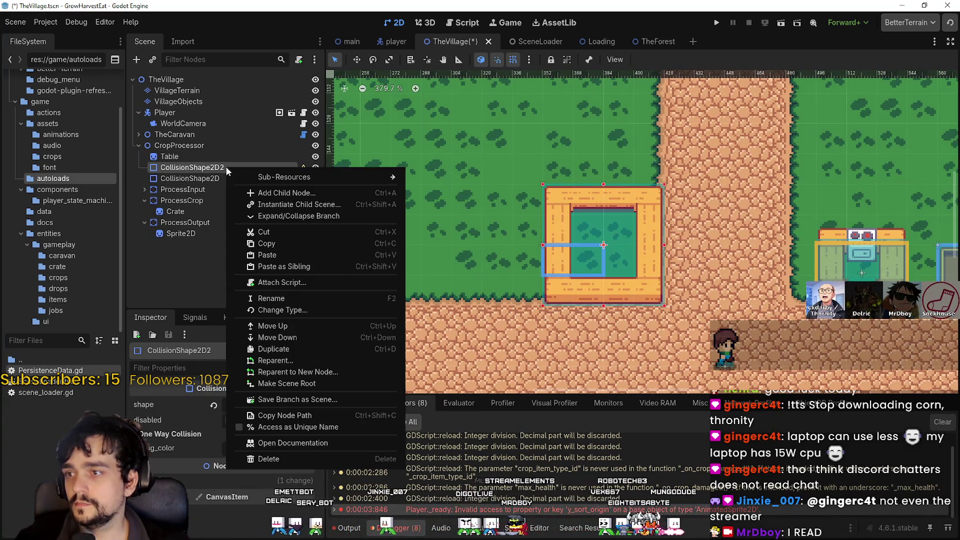
click(311, 460)
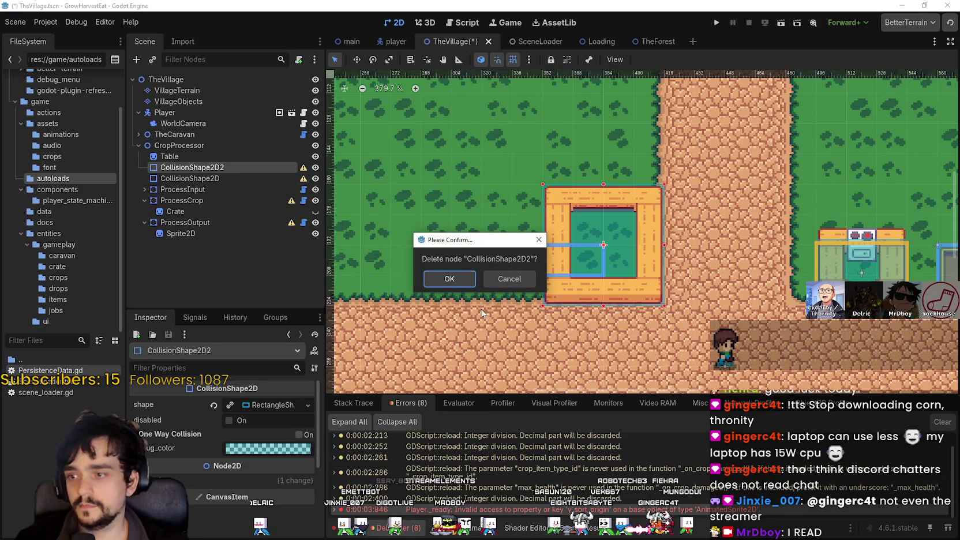
click(522, 281)
click(189, 178)
scroll(574, 228, down, 2)
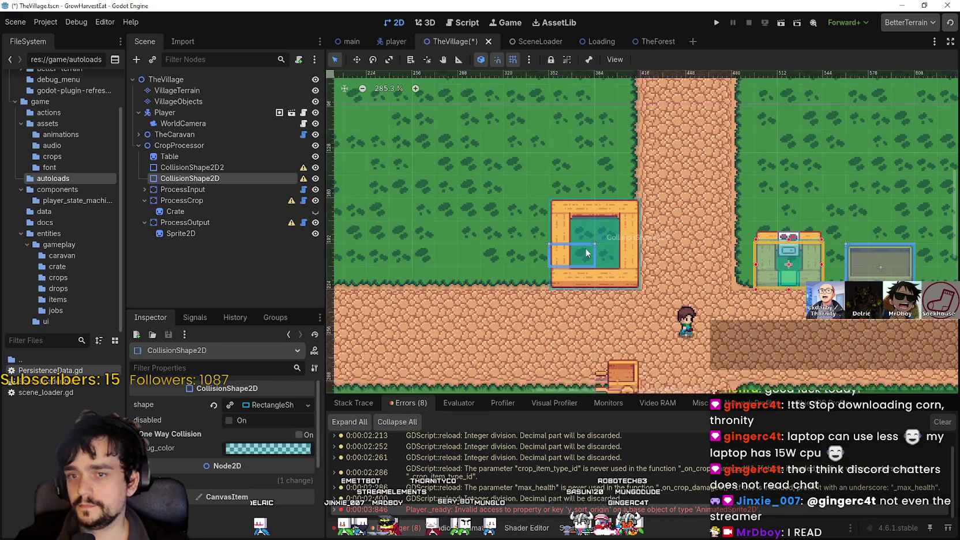
scroll(520, 242, right, 3)
scroll(494, 239, up, 2)
double_click(238, 167)
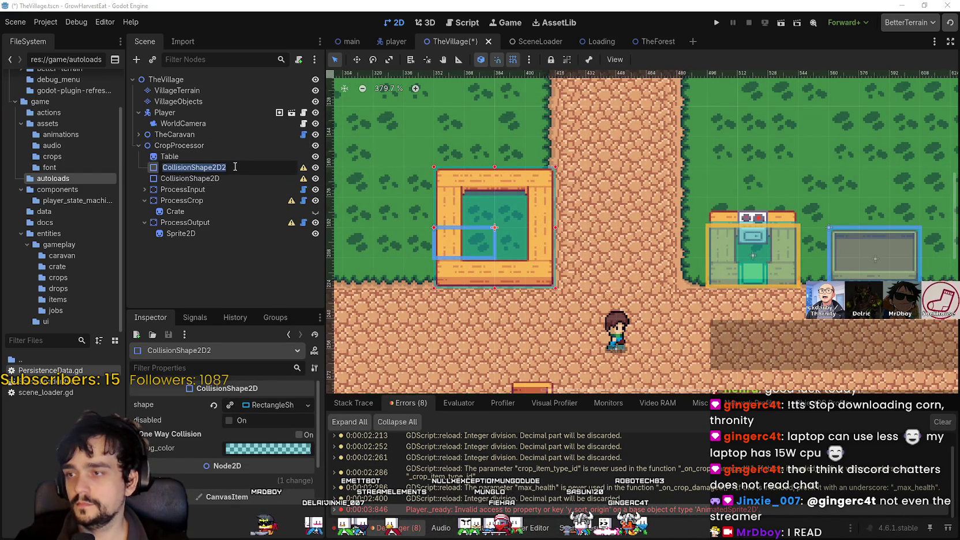
text(Ta)
key(Return)
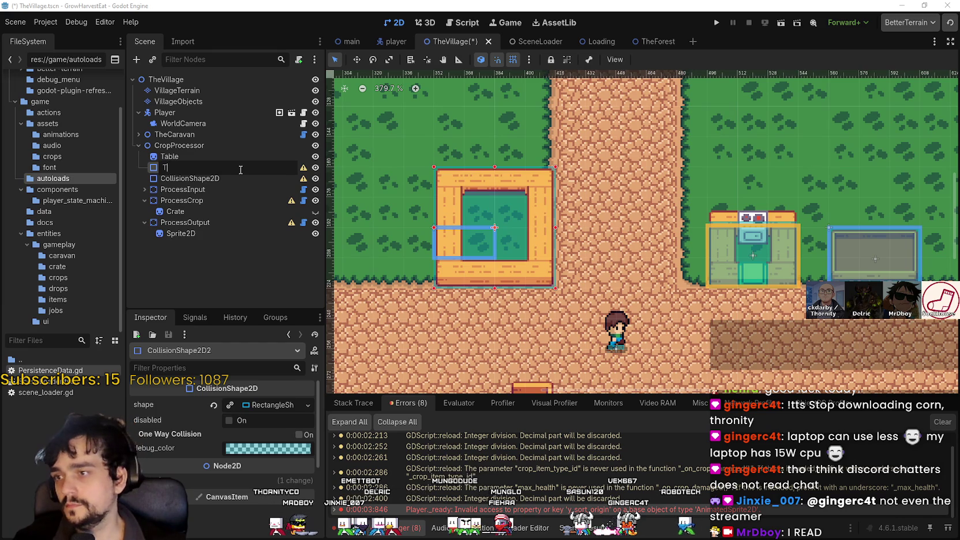
key(Escape)
Move CollisionShape2D2 under ProcessCrop below Crate, rename it CollisionShape2D, and save the scene.
mouse_move(239, 169)
mouse_down()
mouse_move(190, 191)
mouse_move(193, 202)
mouse_up()
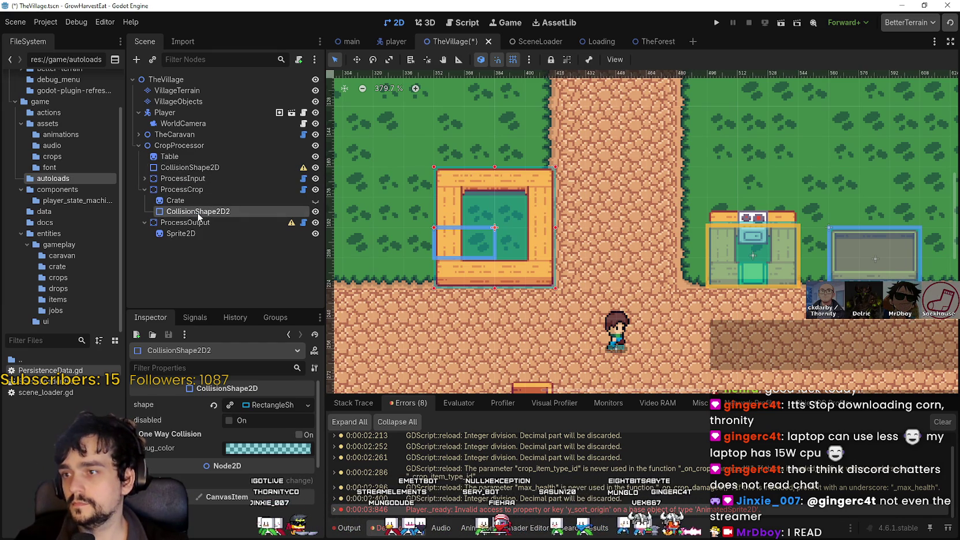
click(214, 212)
key(BackSpace)
key(Return)
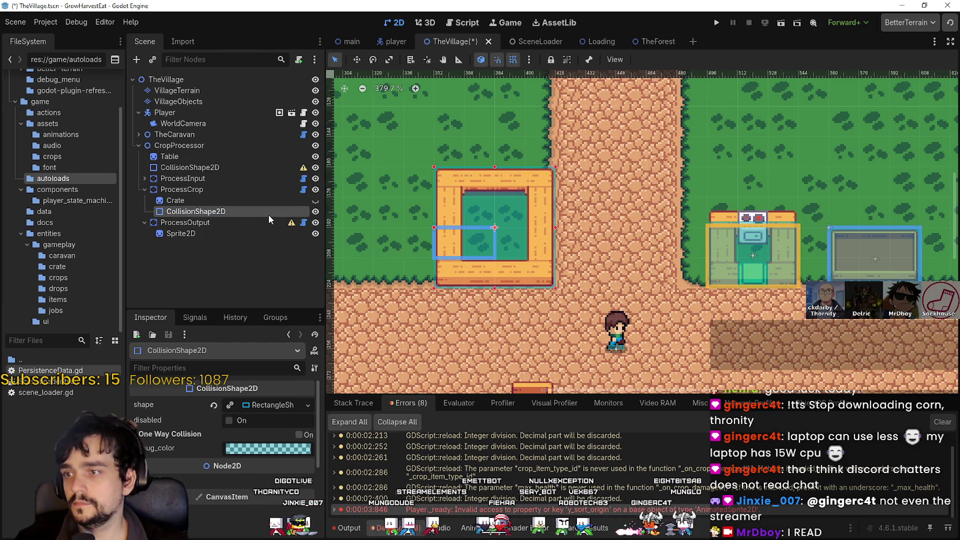
scroll(479, 214, up, 3)
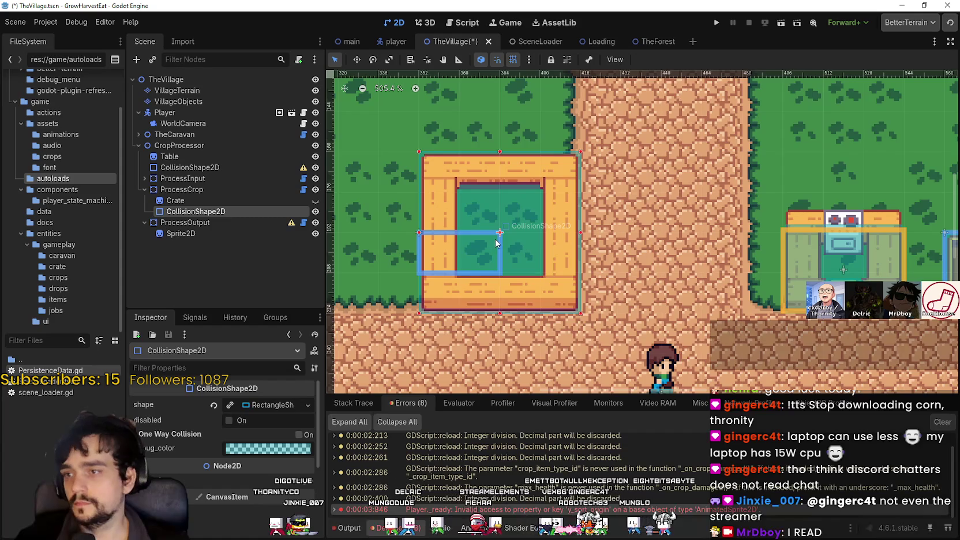
scroll(511, 227, down, 2)
key(ctrl+s)
Review the ProcessInput node, CropProcessor's collision shape and the Crate sprite.
scroll(511, 229, up, 1)
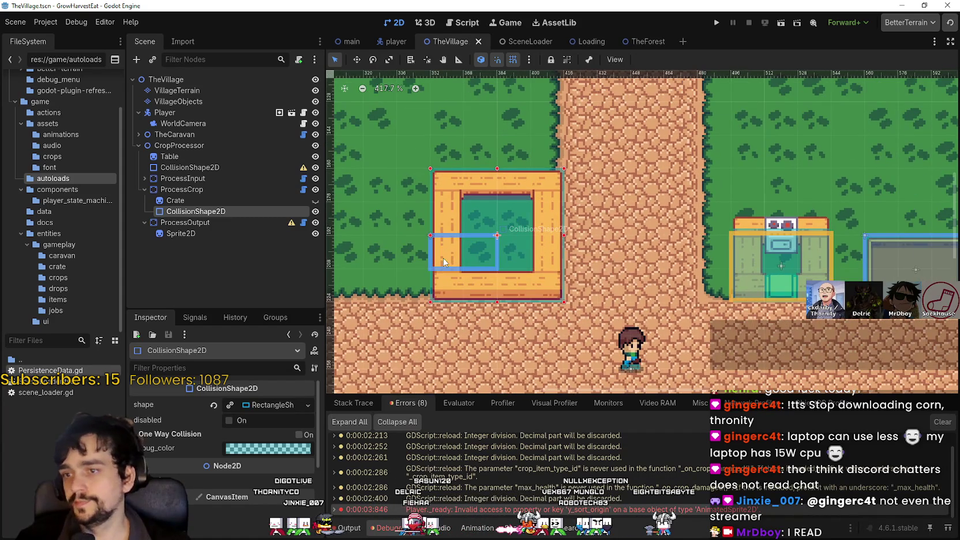
scroll(484, 258, up, 1)
click(237, 180)
click(221, 168)
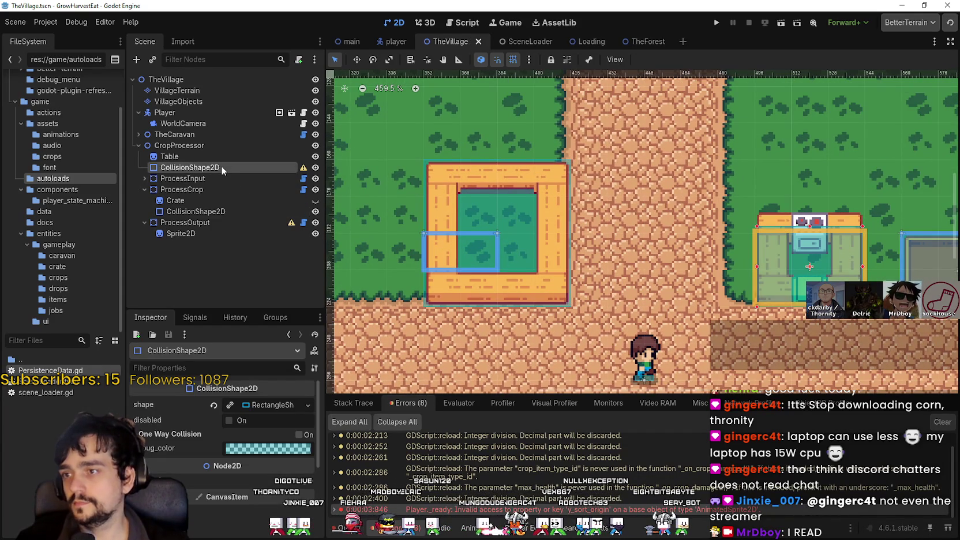
click(149, 197)
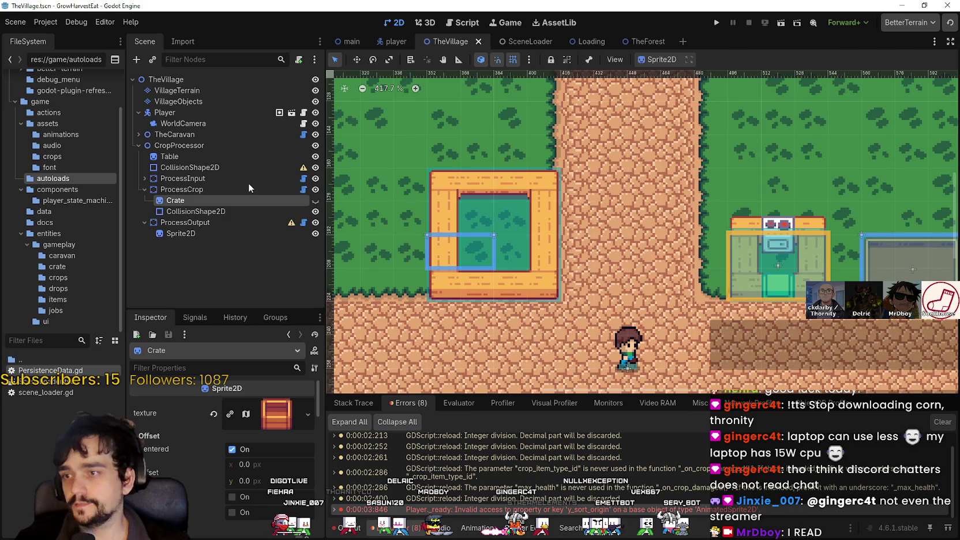